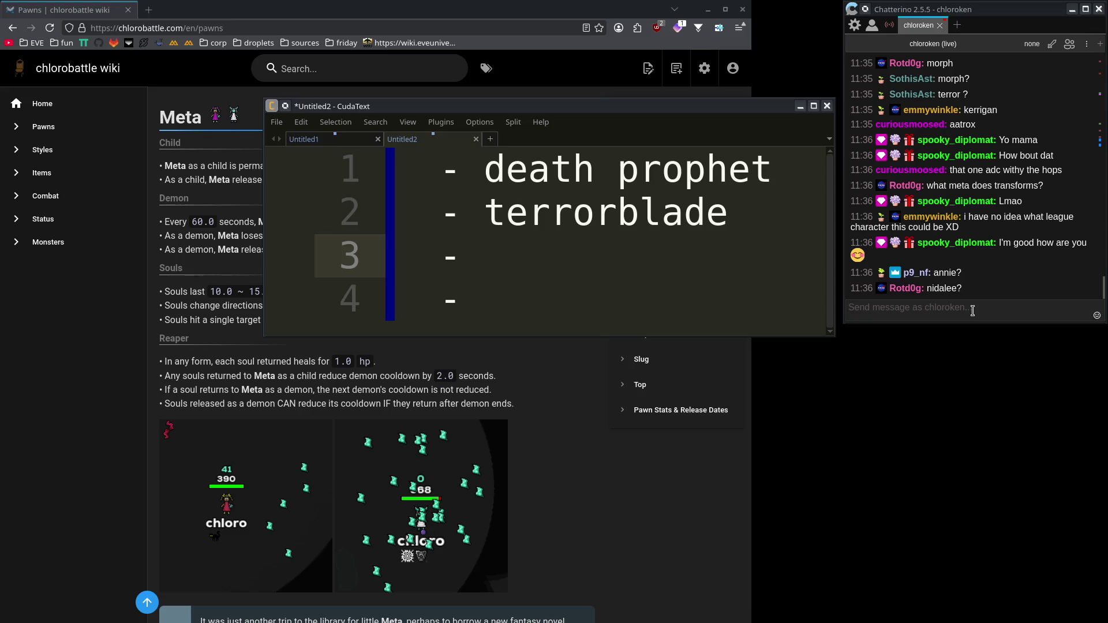
Enter 'annie' as the third list entry and '???????' as the fourth.
{"action": "left_click", "coordinate": [670, 286]}
{"action": "left_click", "coordinate": [661, 276]}
{"action": "type", "text": "annie"}
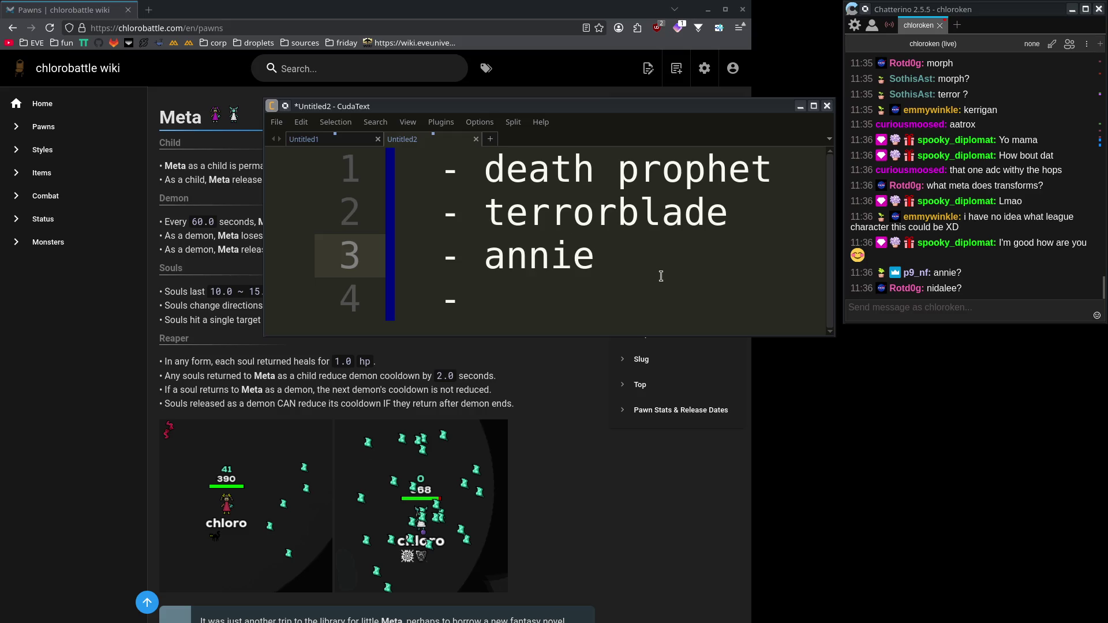
{"action": "left_click", "coordinate": [624, 297]}
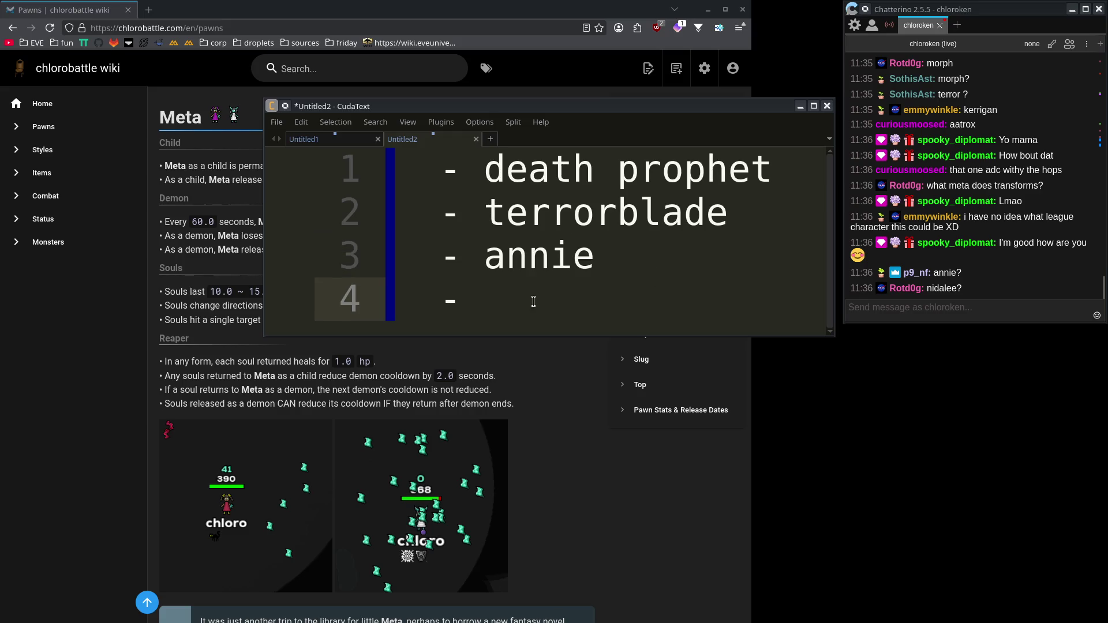
{"action": "type", "text": "??????"}
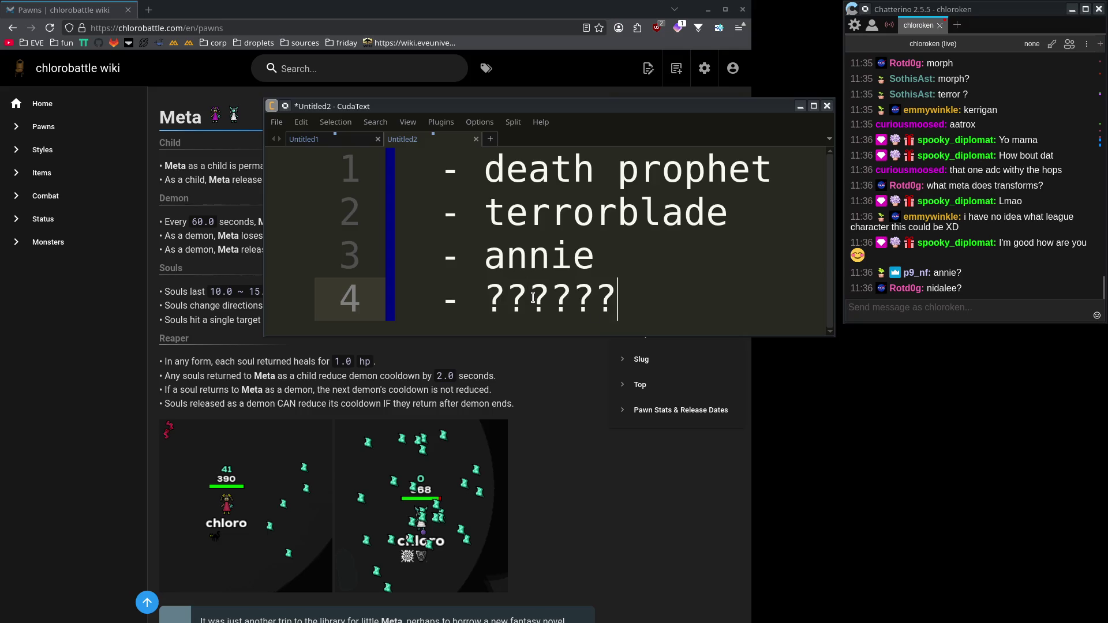
{"action": "type", "text": "?"}
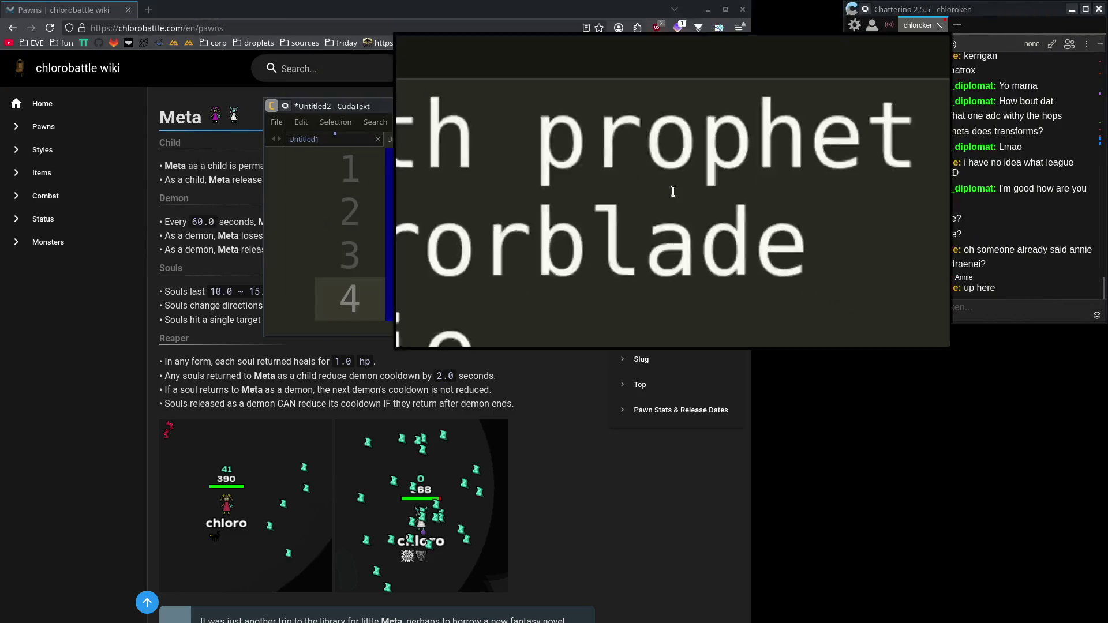
{"action": "scroll", "coordinate": [969, 230], "scroll_direction": "up", "scroll_amount": 5}
{"action": "scroll", "coordinate": [975, 228], "scroll_direction": "up", "scroll_amount": 3}
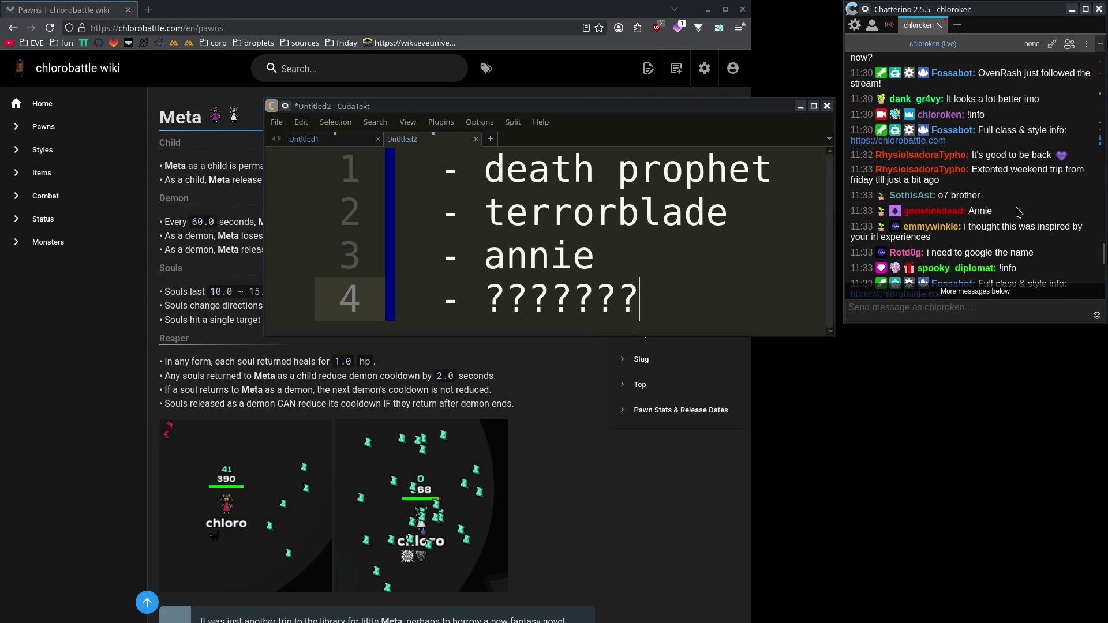
{"action": "scroll", "coordinate": [1019, 215], "scroll_direction": "down", "scroll_amount": 5}
{"action": "scroll", "coordinate": [1022, 219], "scroll_direction": "up", "scroll_amount": 5}
{"action": "scroll", "coordinate": [1024, 224], "scroll_direction": "down", "scroll_amount": 8}
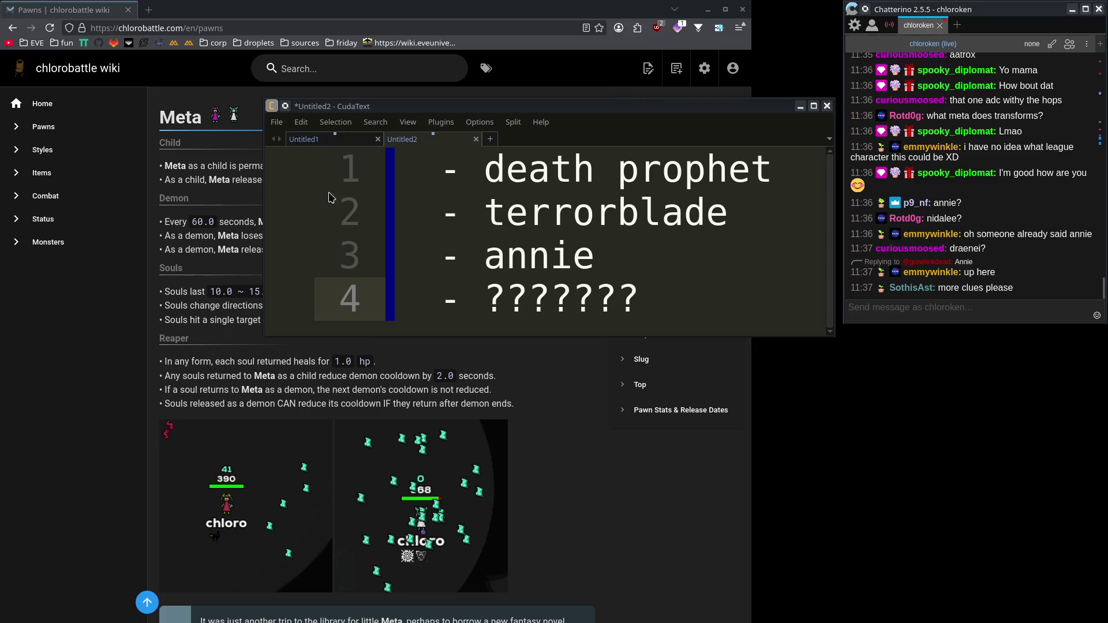
{"action": "left_click", "coordinate": [233, 115]}
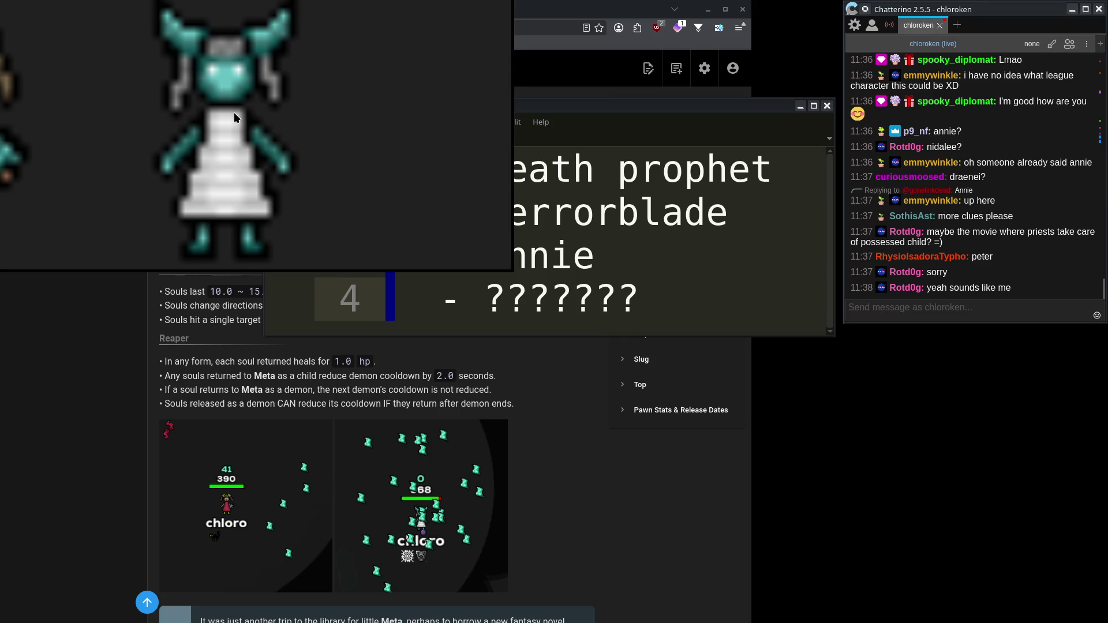
{"action": "scroll", "coordinate": [245, 128], "scroll_direction": "down", "scroll_amount": 2}
{"action": "scroll", "coordinate": [244, 128], "scroll_direction": "down", "scroll_amount": 2}
{"action": "key", "text": "ctrl+minus"}
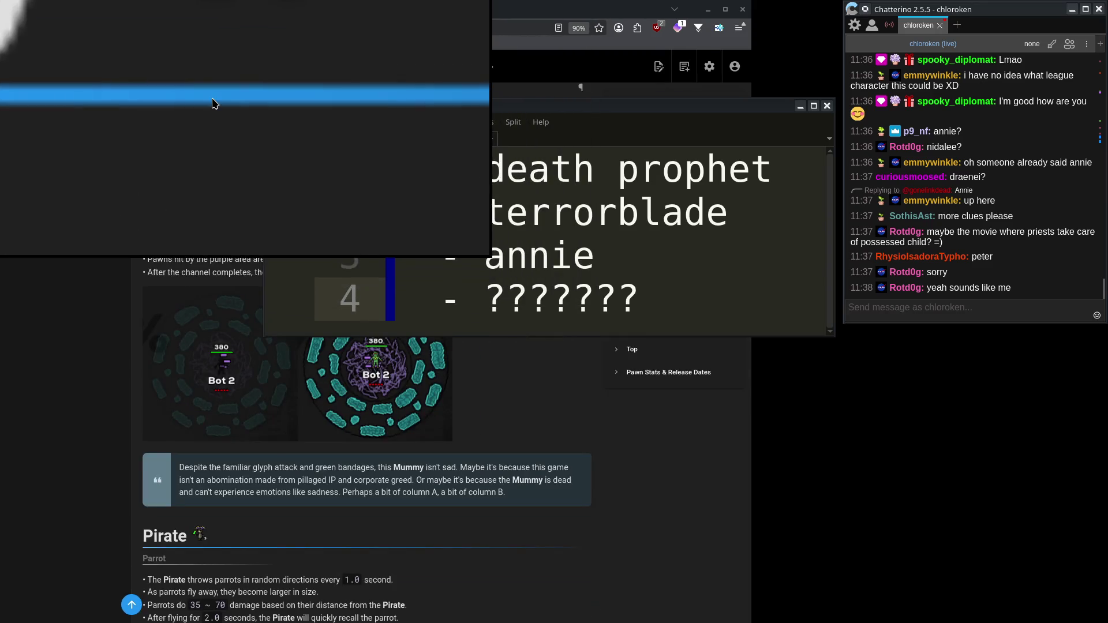
{"action": "scroll", "coordinate": [205, 218], "scroll_direction": "up", "scroll_amount": 10}
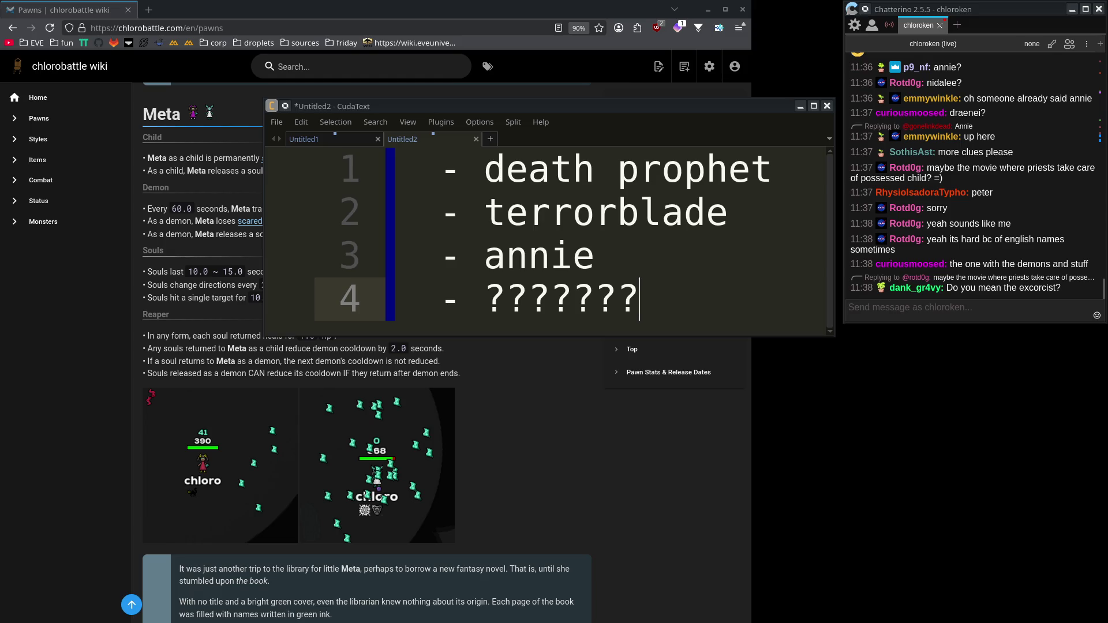
Glance at the exorcist image results, then select the question marks on line 4.
{"action": "key", "text": "super+shift+Left"}
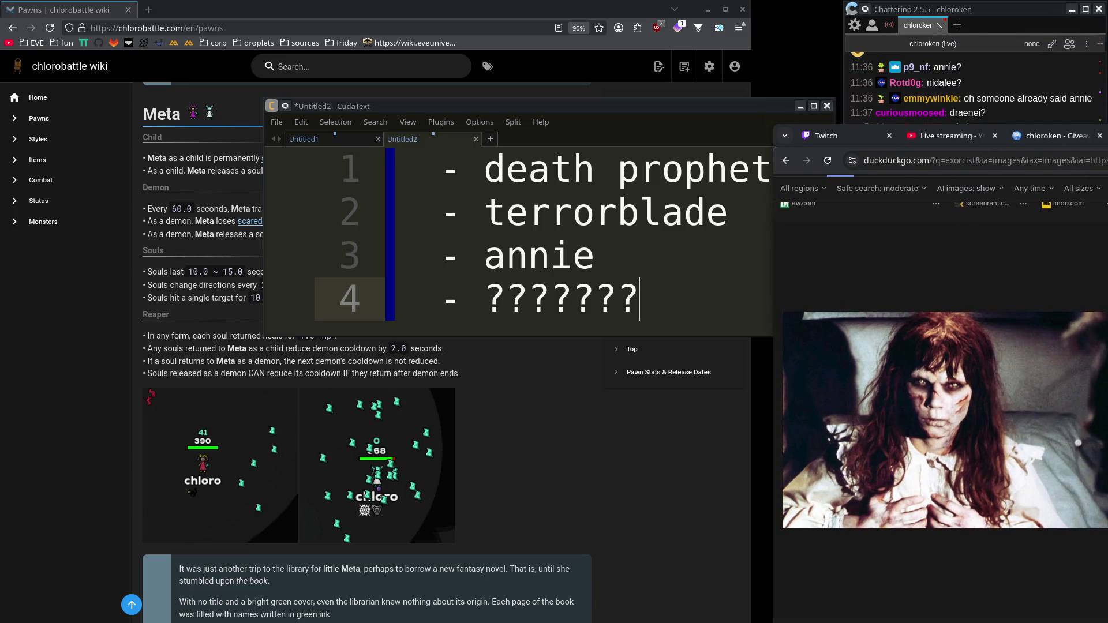
{"action": "key", "text": "super+shift+Right"}
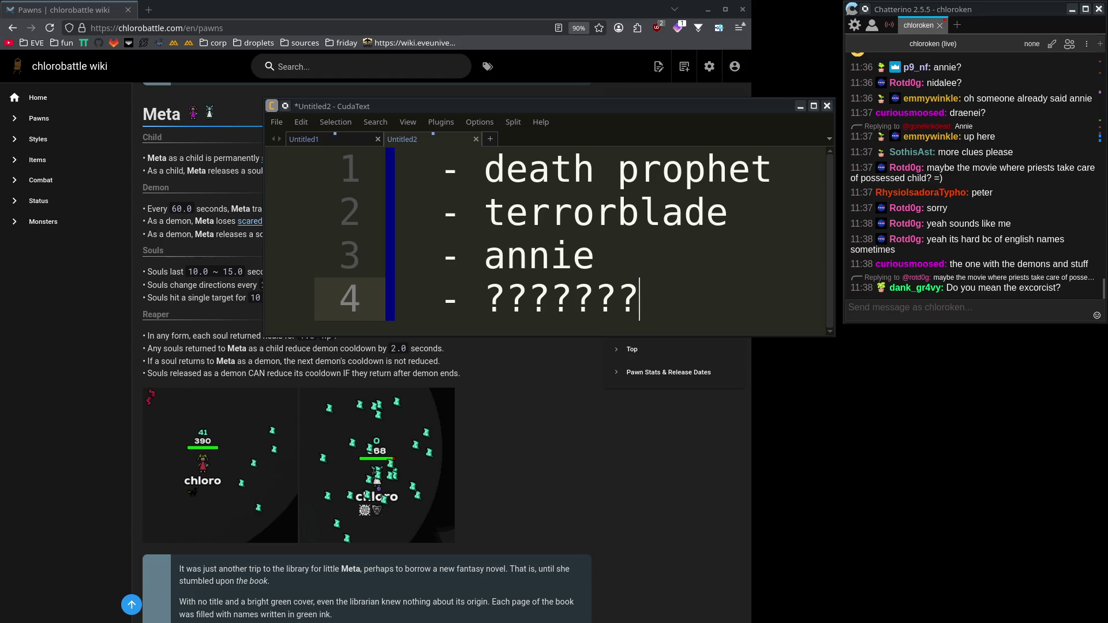
{"action": "left_click", "coordinate": [1046, 243]}
{"action": "left_click_drag", "start_coordinate": [652, 297], "coordinate": [487, 298]}
{"action": "left_click", "coordinate": [740, 294]}
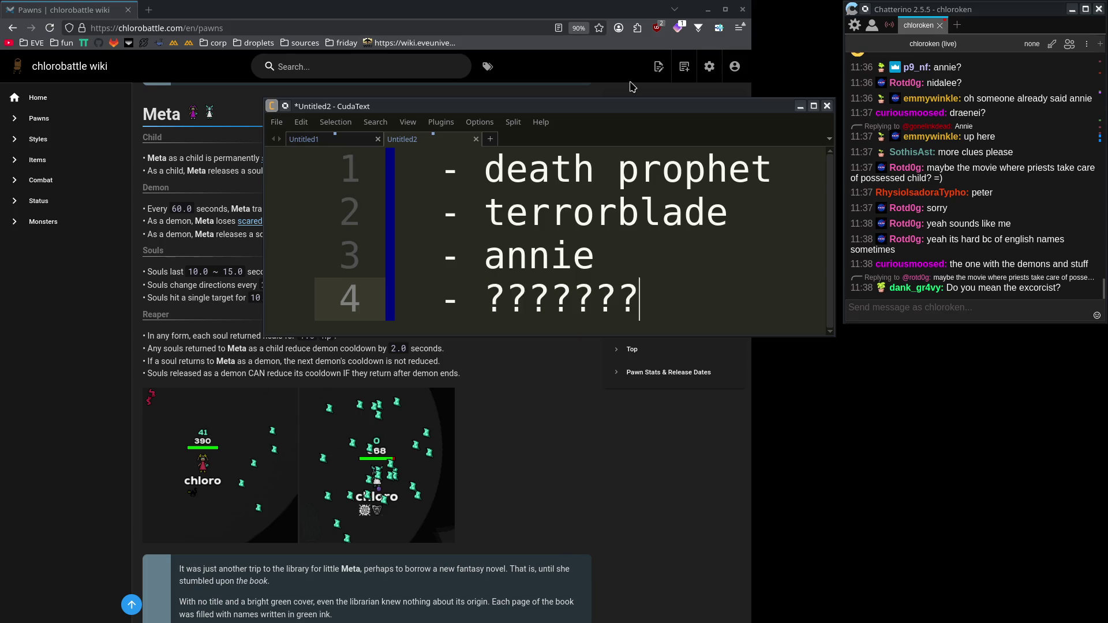
Overwrite line 4 with 'exi', reposition the editor window, and bring the wiki forward.
{"action": "key", "text": "alt+F7"}
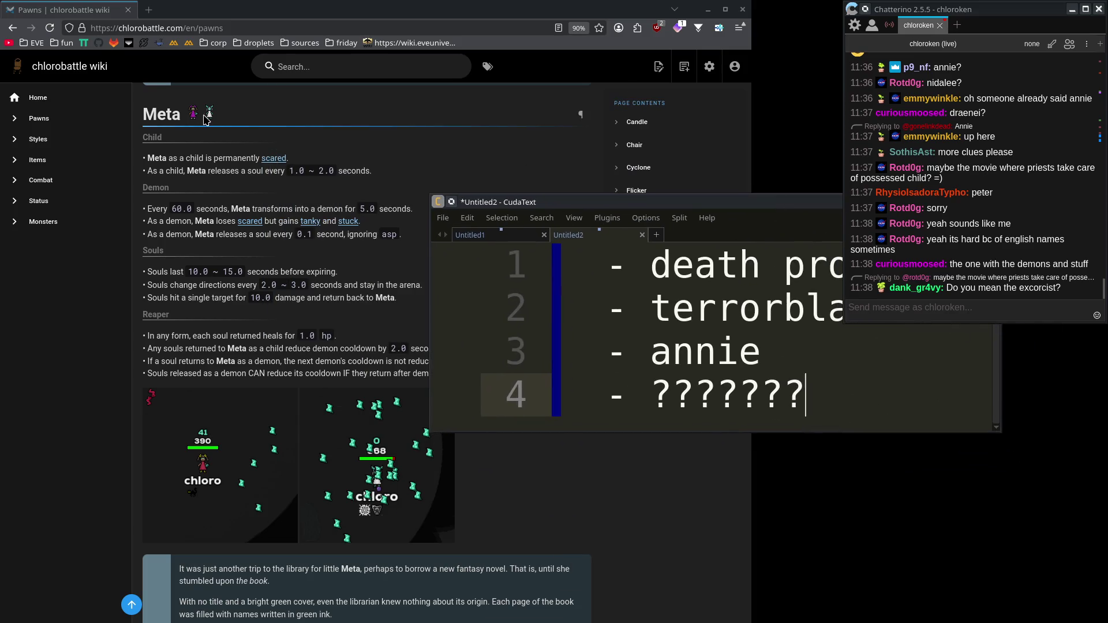
{"action": "key", "text": "alt+Tab"}
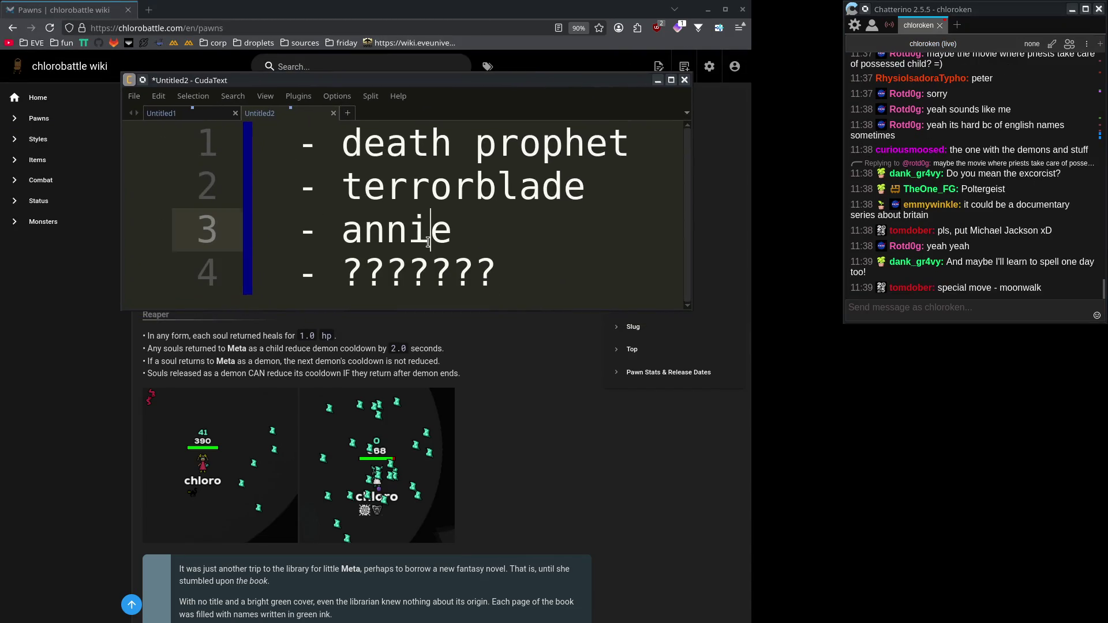
{"action": "type", "text": "exi"}
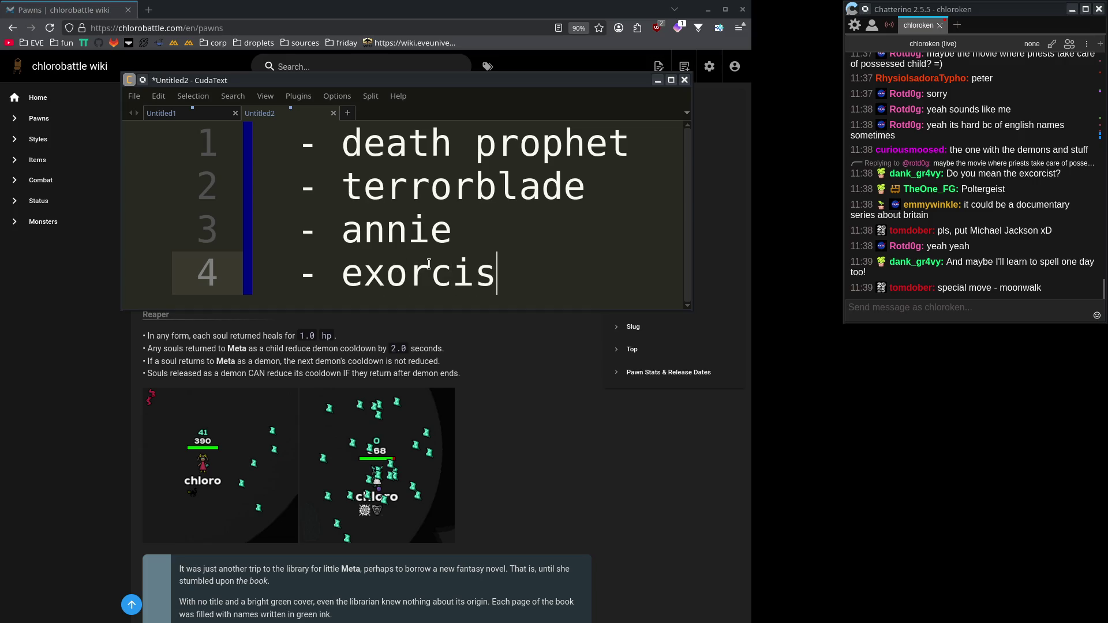
{"action": "mouse_move", "coordinate": [487, 75]}
{"action": "left_mouse_down"}
{"action": "mouse_move", "coordinate": [487, 173]}
{"action": "mouse_move", "coordinate": [486, 75]}
{"action": "mouse_move", "coordinate": [652, 128]}
{"action": "mouse_move", "coordinate": [901, 253]}
{"action": "mouse_move", "coordinate": [748, 113]}
{"action": "mouse_move", "coordinate": [554, 124]}
{"action": "left_mouse_up"}
{"action": "left_click", "coordinate": [472, 304]}
{"action": "scroll", "coordinate": [472, 304], "scroll_direction": "up", "scroll_amount": 8}
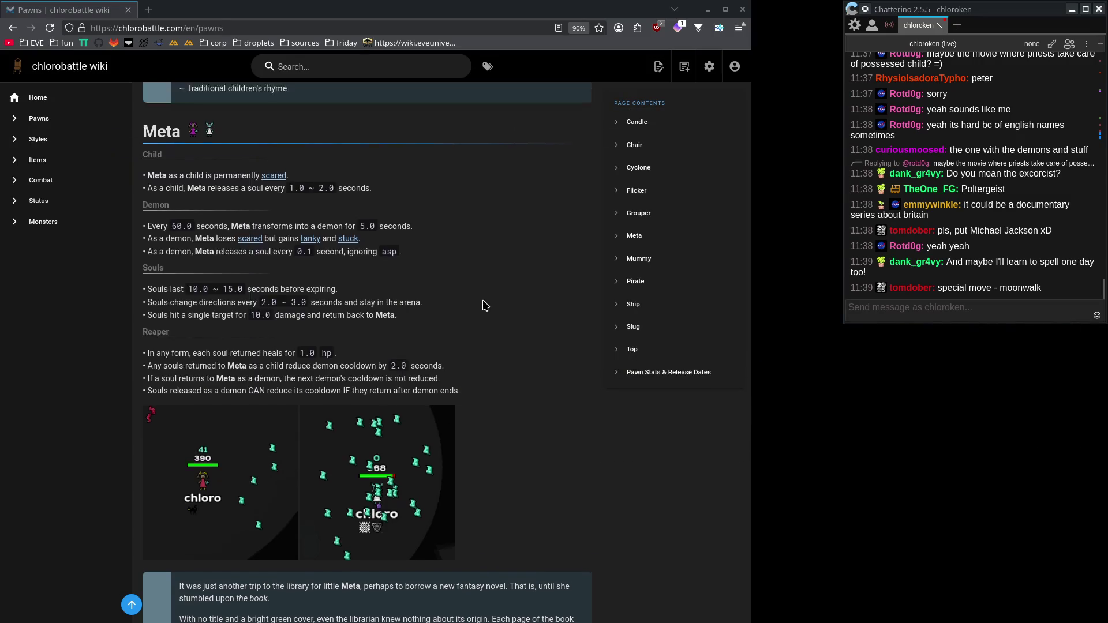
Scroll through the wiki's Meta section and check the chat box.
{"action": "scroll", "coordinate": [473, 304], "scroll_direction": "up", "scroll_amount": 6}
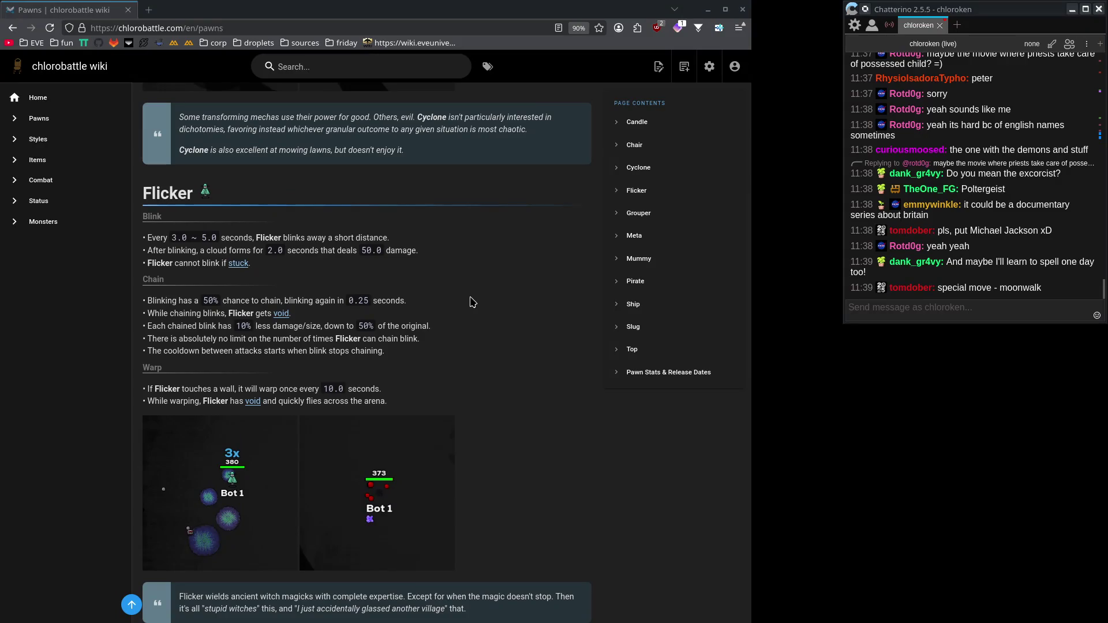
{"action": "scroll", "coordinate": [472, 300], "scroll_direction": "up", "scroll_amount": 15}
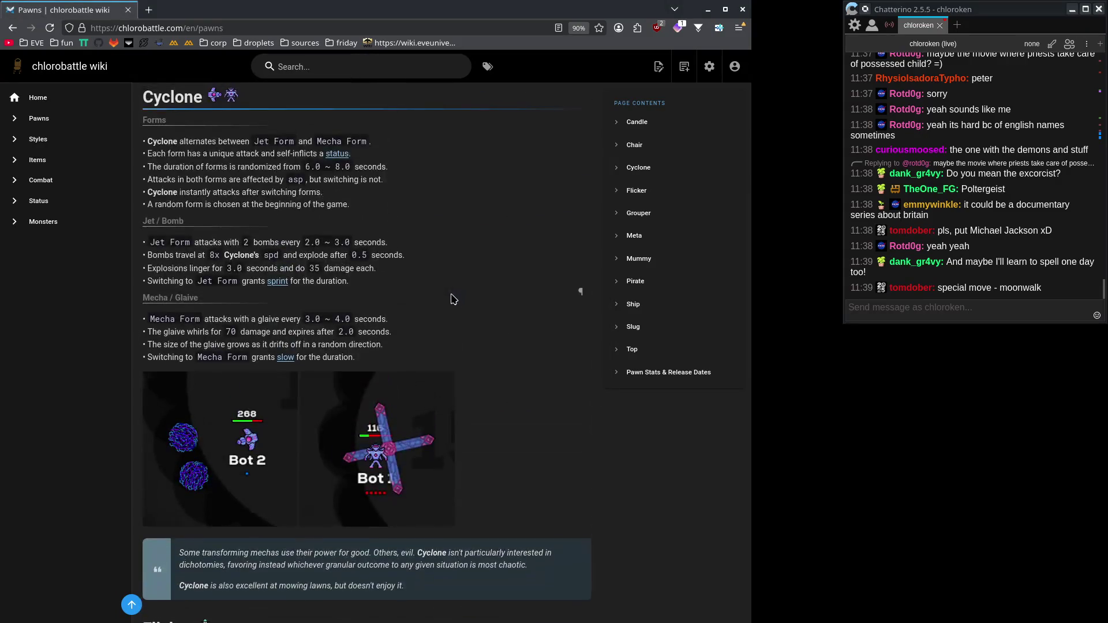
{"action": "scroll", "coordinate": [465, 304], "scroll_direction": "up", "scroll_amount": 5}
{"action": "scroll", "coordinate": [461, 305], "scroll_direction": "down", "scroll_amount": 20}
{"action": "scroll", "coordinate": [492, 336], "scroll_direction": "down", "scroll_amount": 20}
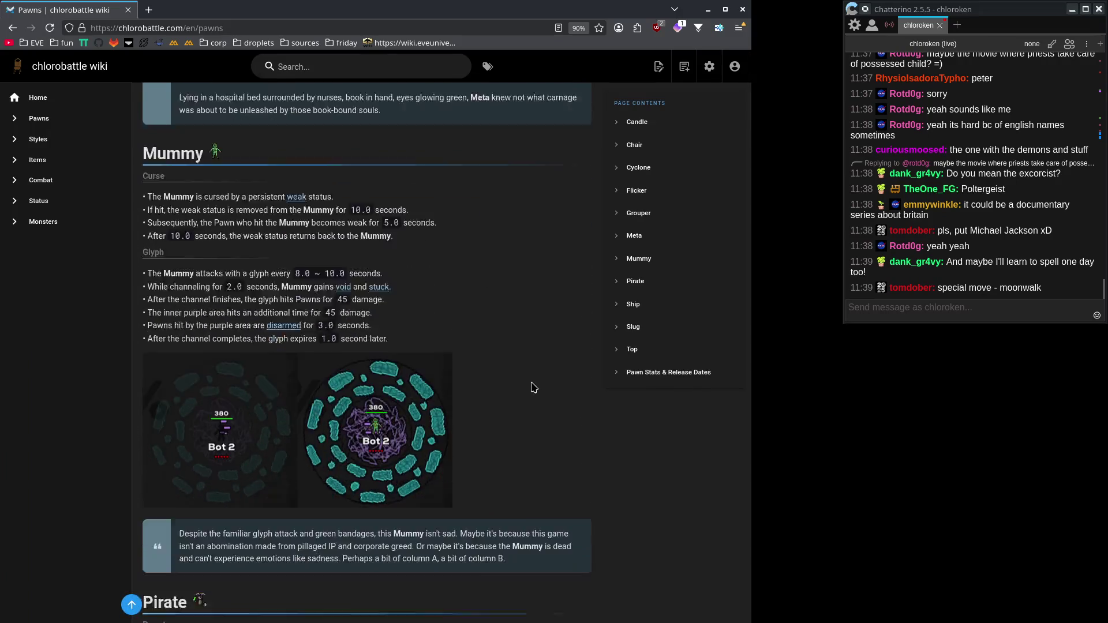
{"action": "scroll", "coordinate": [528, 383], "scroll_direction": "up", "scroll_amount": 8}
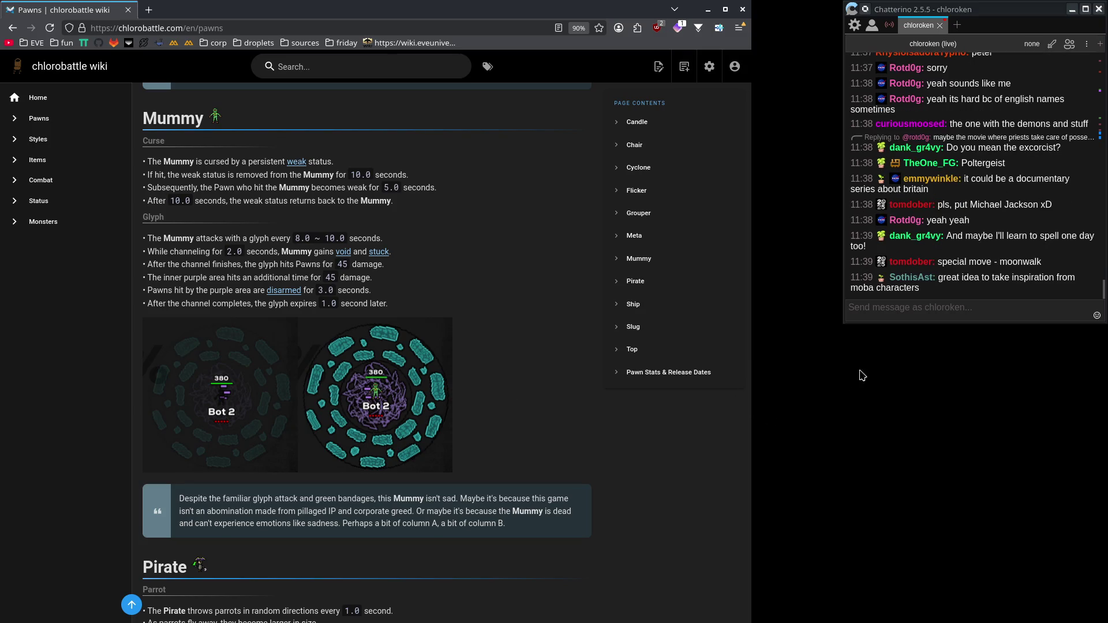
{"action": "left_click", "coordinate": [939, 434]}
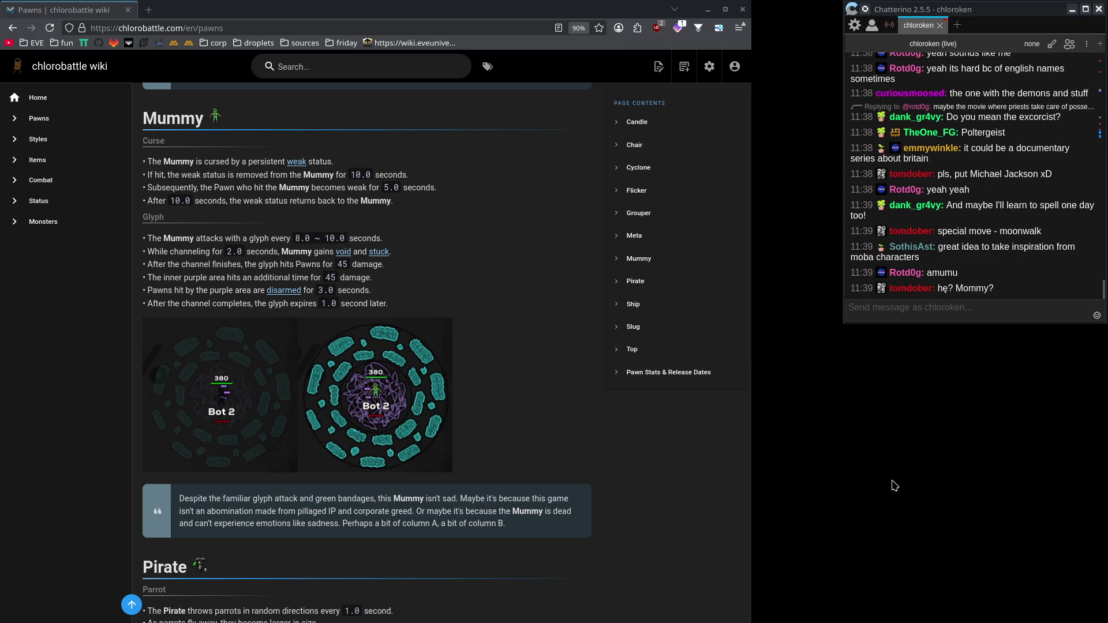
{"action": "left_click", "coordinate": [1006, 290]}
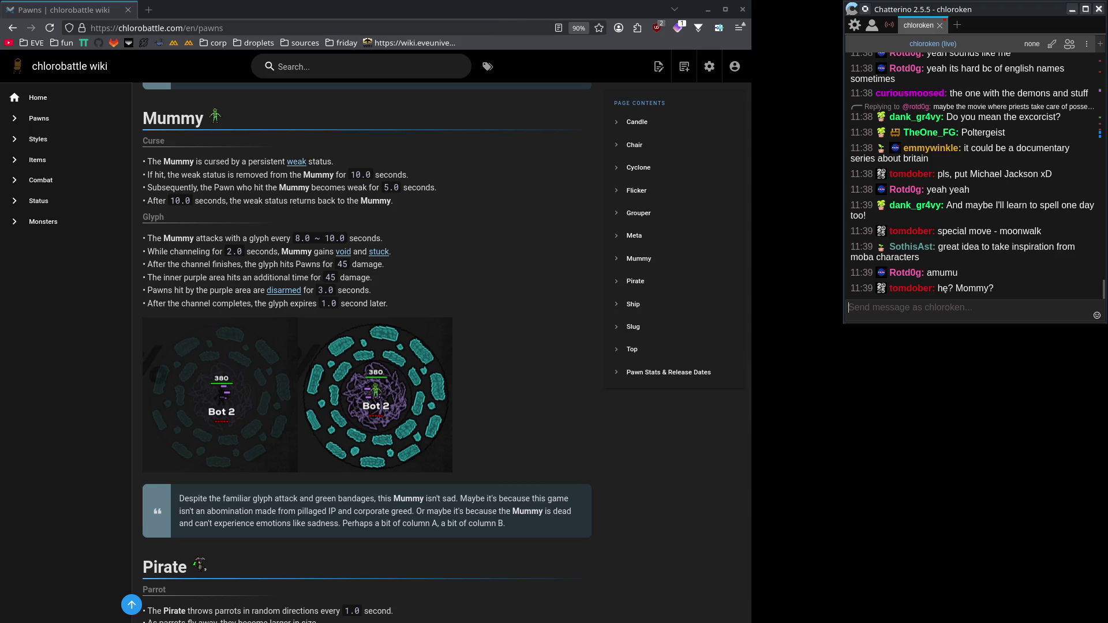
{"action": "key", "text": "alt+Tab"}
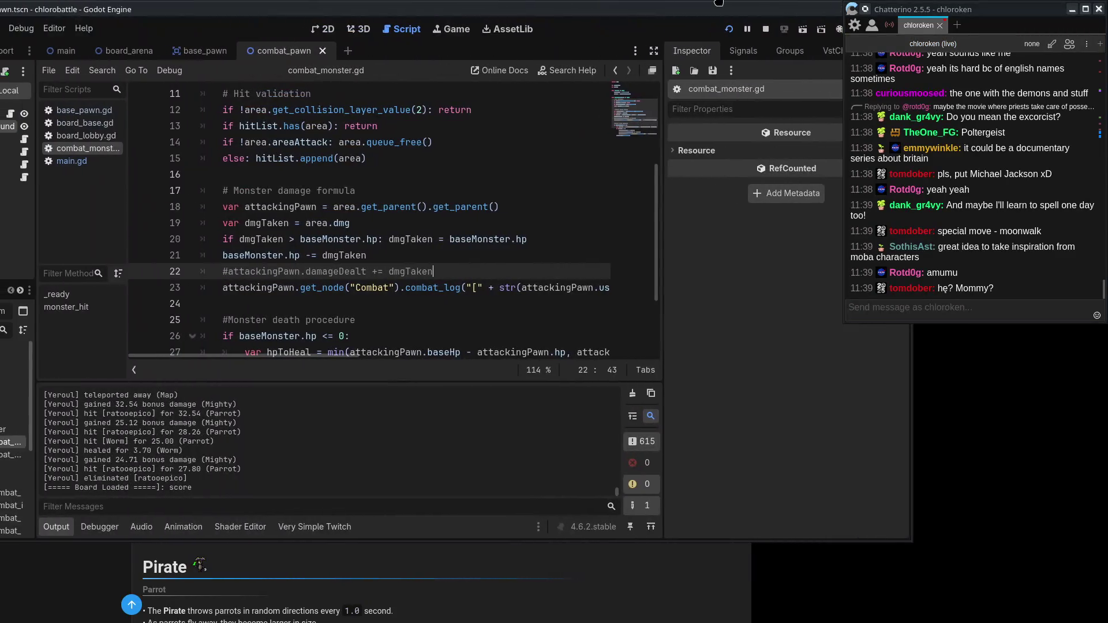
{"action": "key", "text": "alt+Tab"}
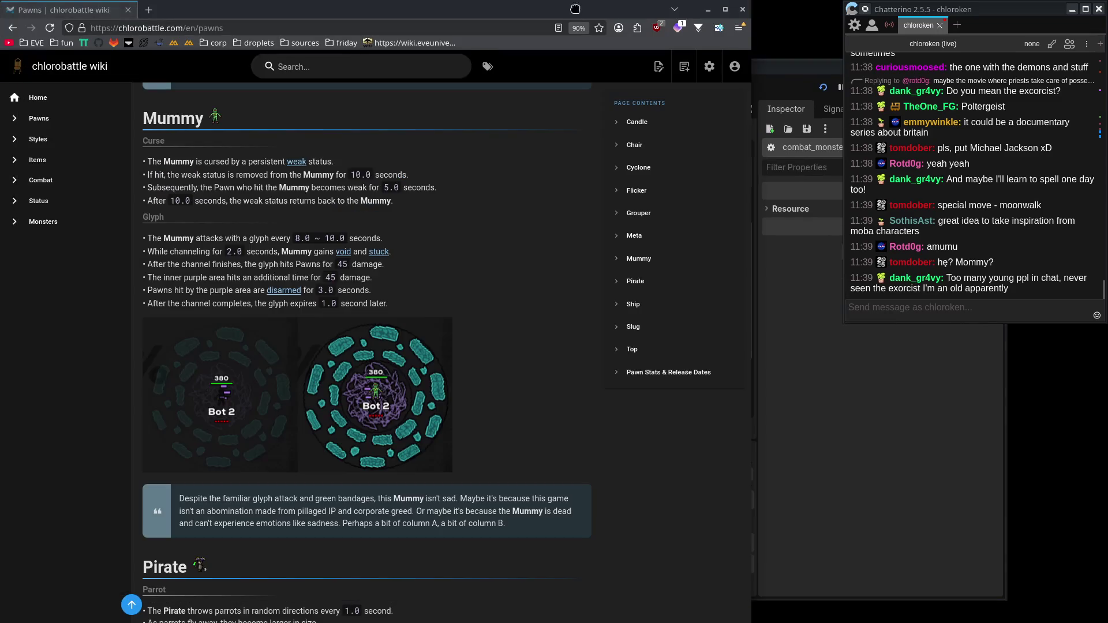
{"action": "scroll", "coordinate": [165, 173], "scroll_direction": "up", "scroll_amount": 6}
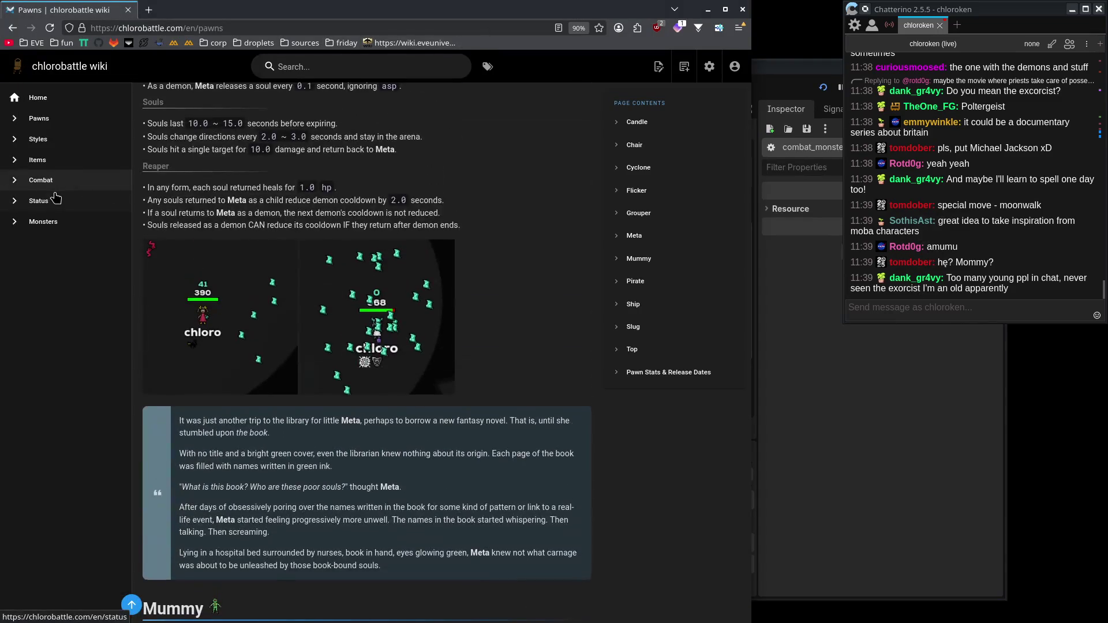
Read the Status, Monsters, Styles and Pawns wiki pages, then return to Godot.
{"action": "left_click", "coordinate": [68, 205]}
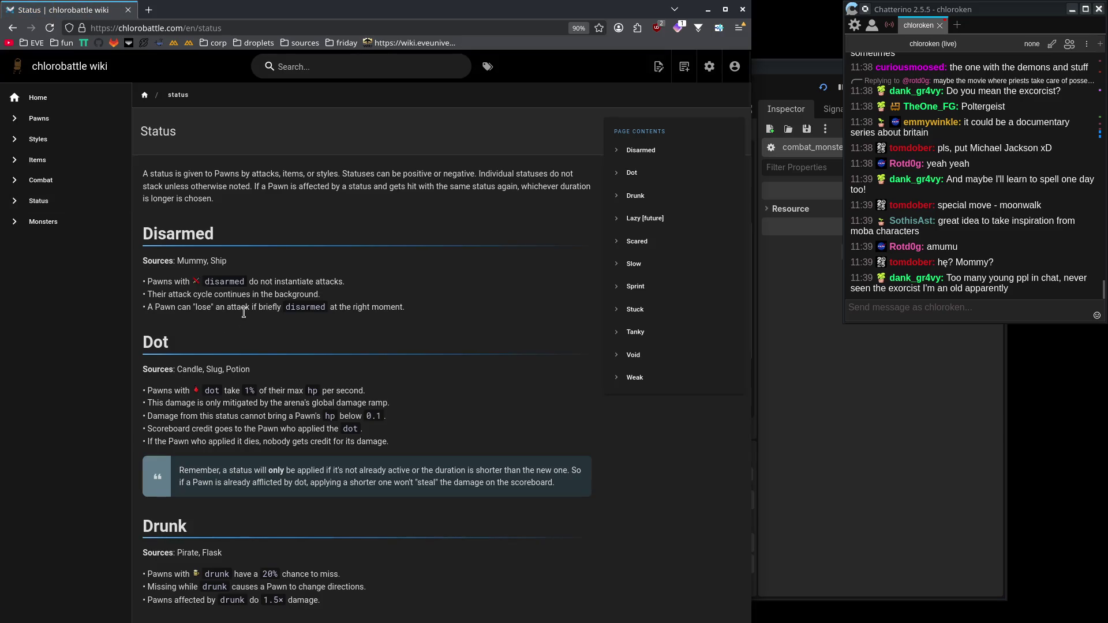
{"action": "left_click", "coordinate": [54, 199]}
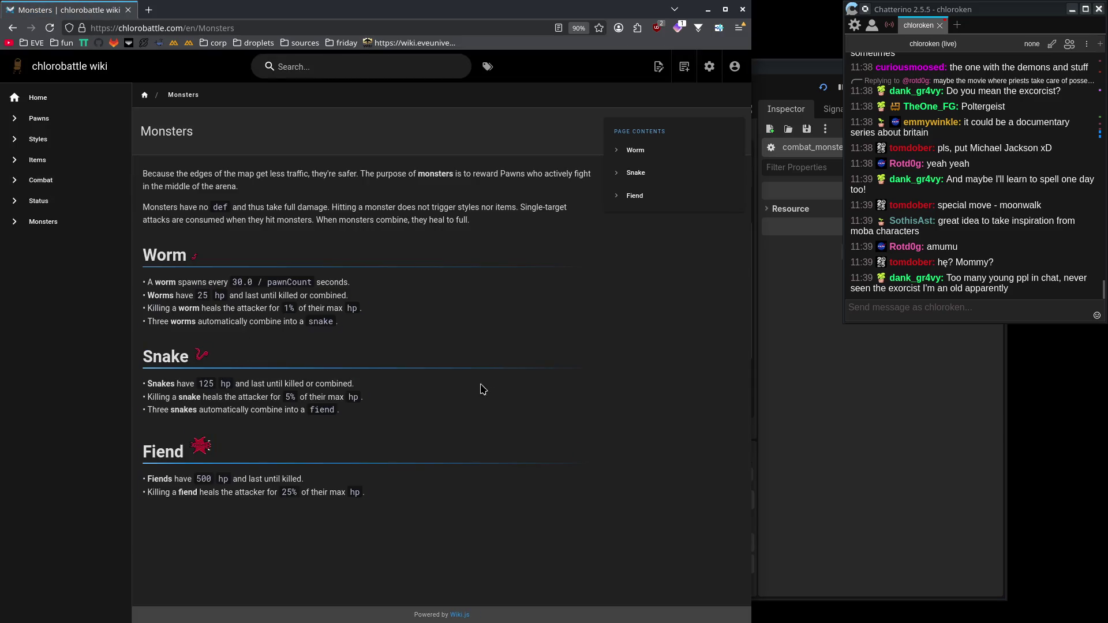
{"action": "left_click", "coordinate": [64, 139]}
{"action": "scroll", "coordinate": [202, 372], "scroll_direction": "down", "scroll_amount": 10}
{"action": "mouse_move", "coordinate": [306, 124]}
{"action": "left_mouse_down"}
{"action": "mouse_move", "coordinate": [458, 389]}
{"action": "mouse_move", "coordinate": [111, 178]}
{"action": "mouse_move", "coordinate": [54, 123]}
{"action": "left_mouse_up"}
{"action": "left_click", "coordinate": [53, 119]}
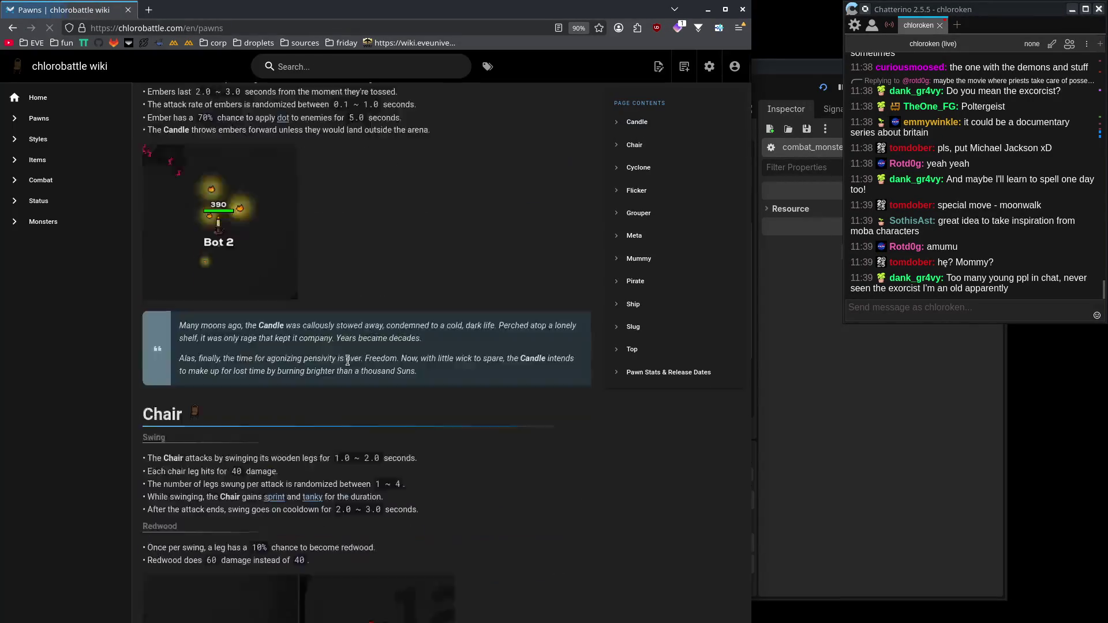
{"action": "scroll", "coordinate": [297, 392], "scroll_direction": "down", "scroll_amount": 15}
{"action": "scroll", "coordinate": [298, 393], "scroll_direction": "down", "scroll_amount": 15}
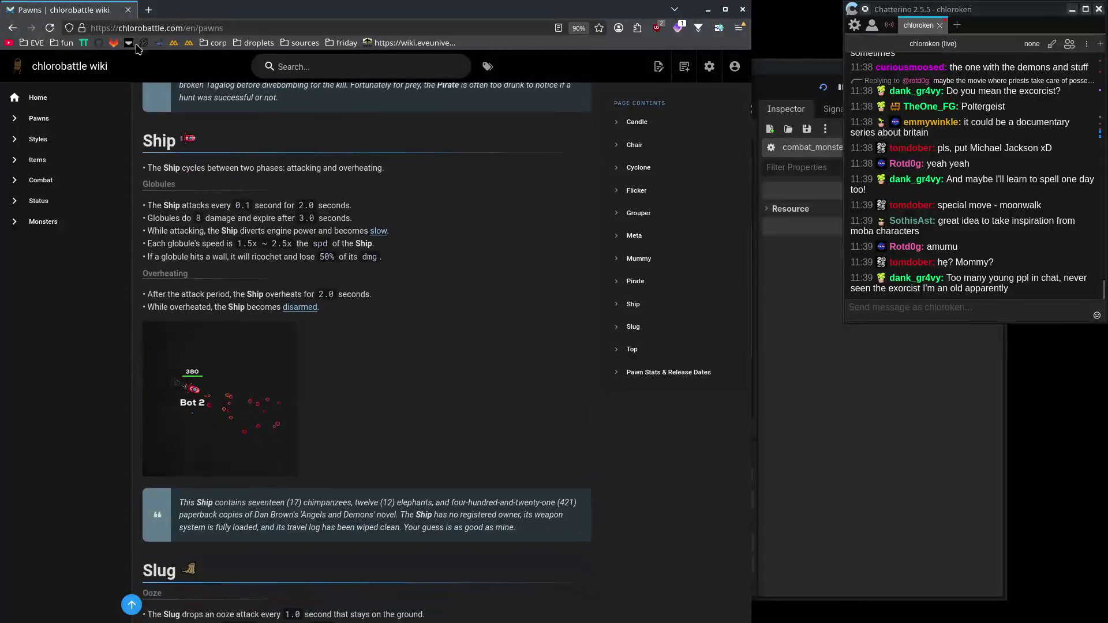
{"action": "key", "text": "alt+Tab"}
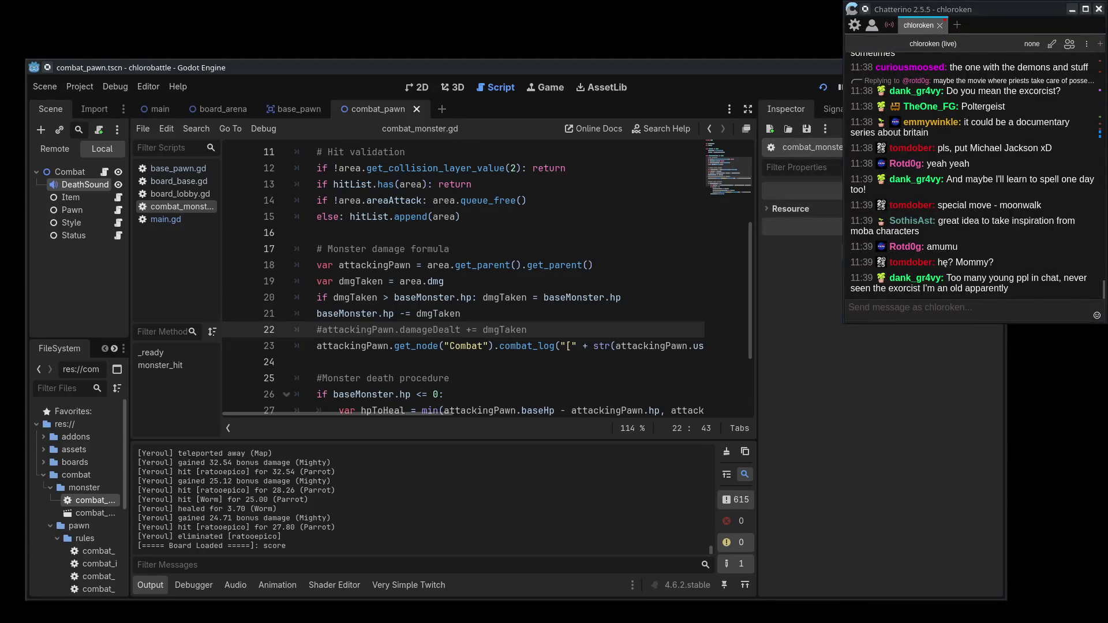
Run Chlorobattle in debug and send '!join flicker mighty skates' in chat.
{"action": "left_click", "coordinate": [819, 88]}
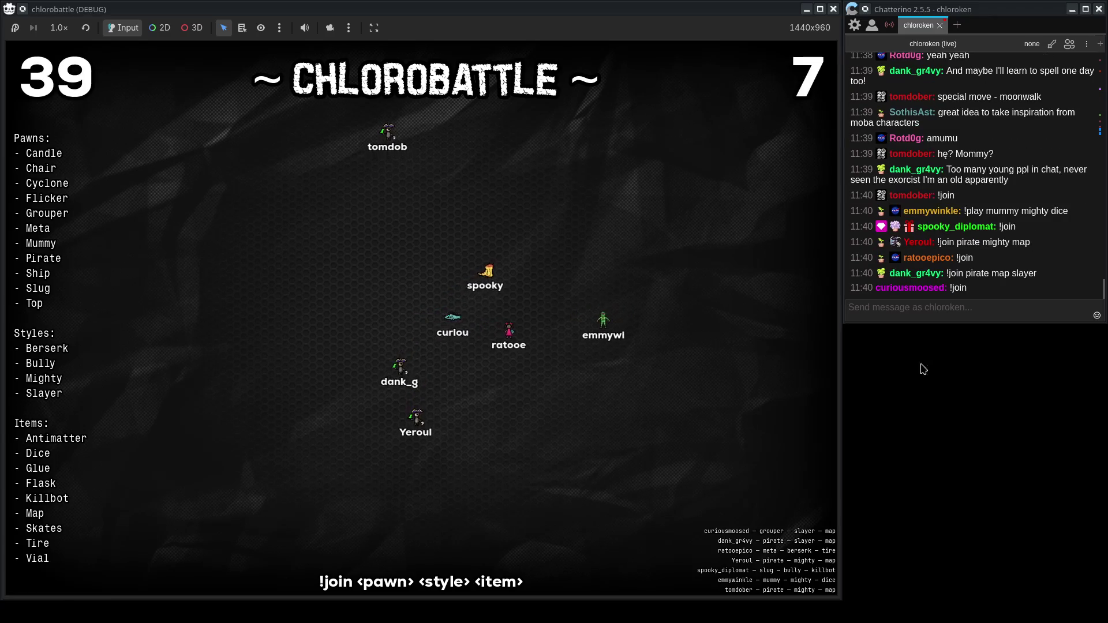
{"action": "left_click", "coordinate": [999, 309]}
{"action": "type", "text": "!info"}
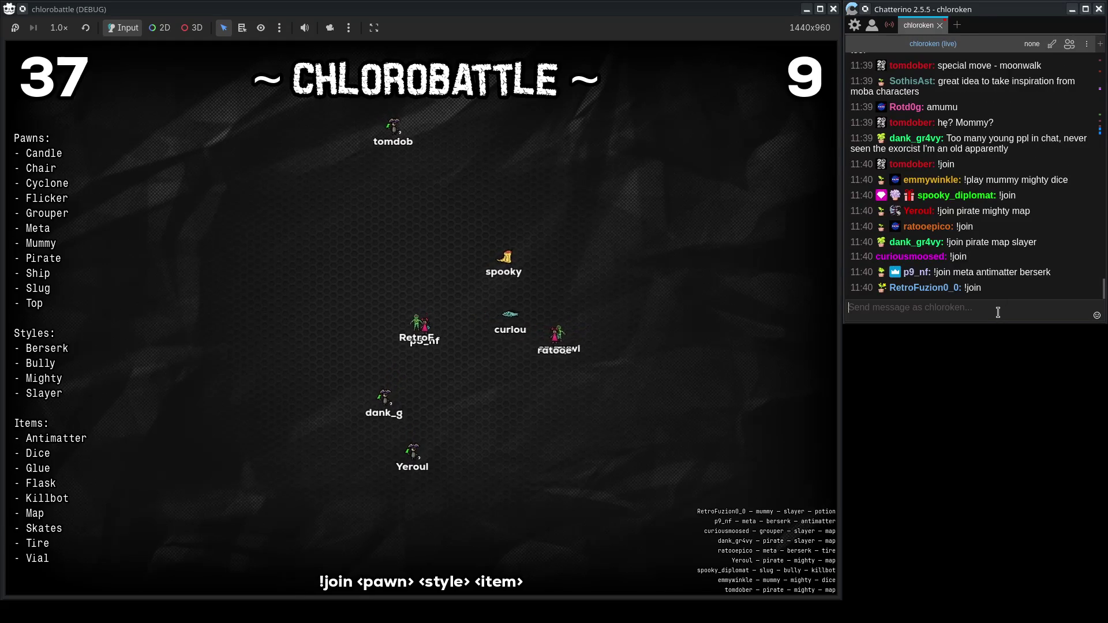
{"action": "key", "text": "ctrl+a"}
{"action": "type", "text": "!join meta slayer potion"}
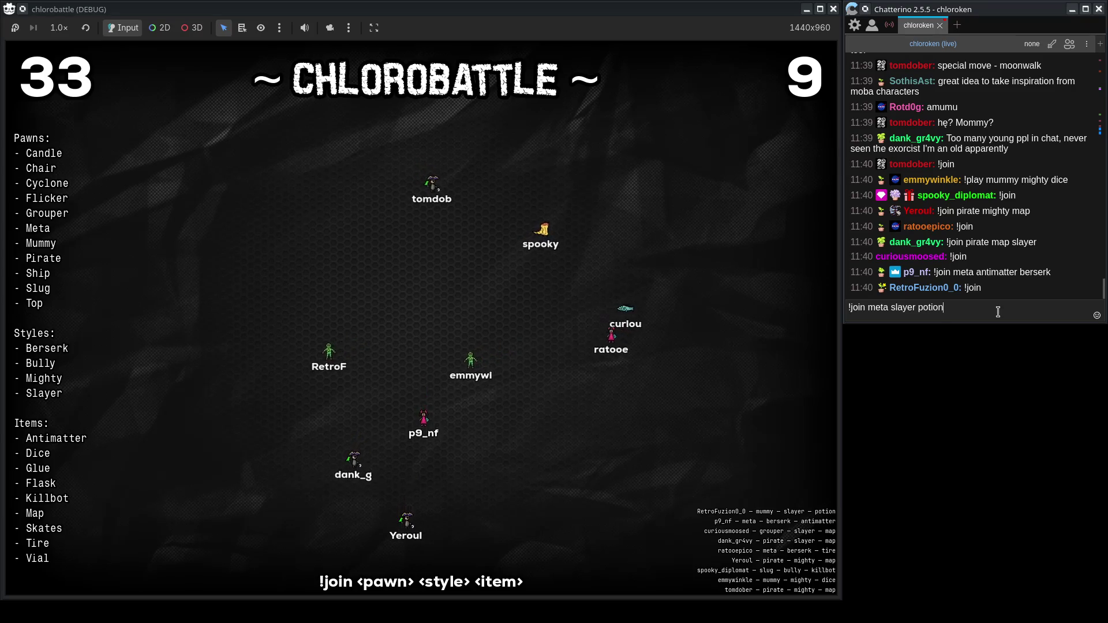
{"action": "key", "text": "ctrl+BackSpace"}
{"action": "key", "text": "ctrl+BackSpace"}
{"action": "key", "text": "ctrl+BackSpace"}
{"action": "type", "text": "flick"}
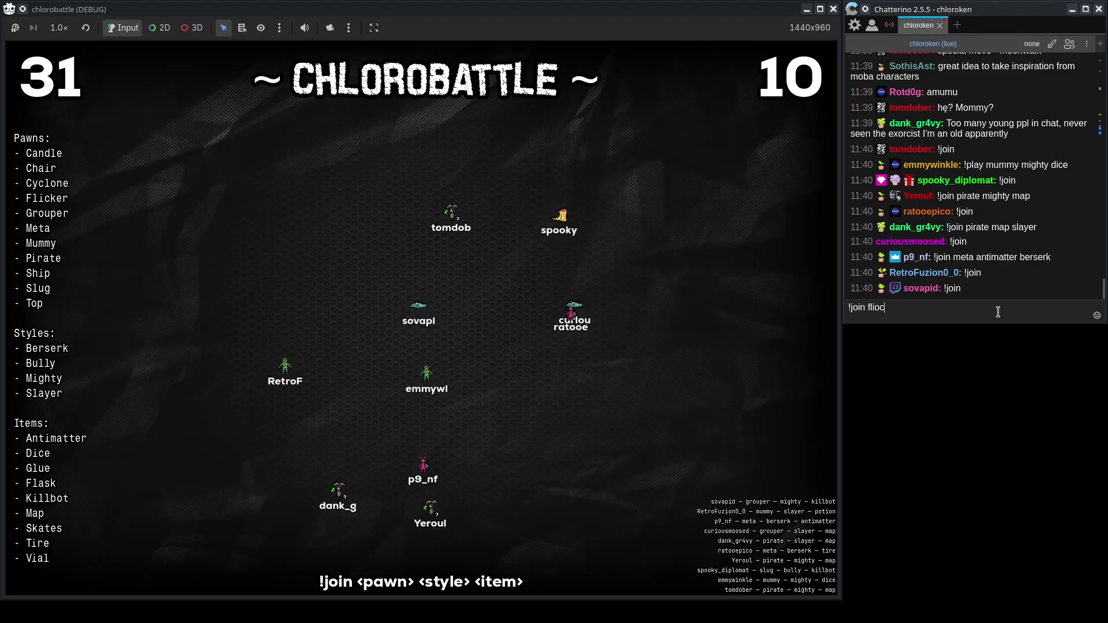
{"action": "type", "text": "er mighty skates"}
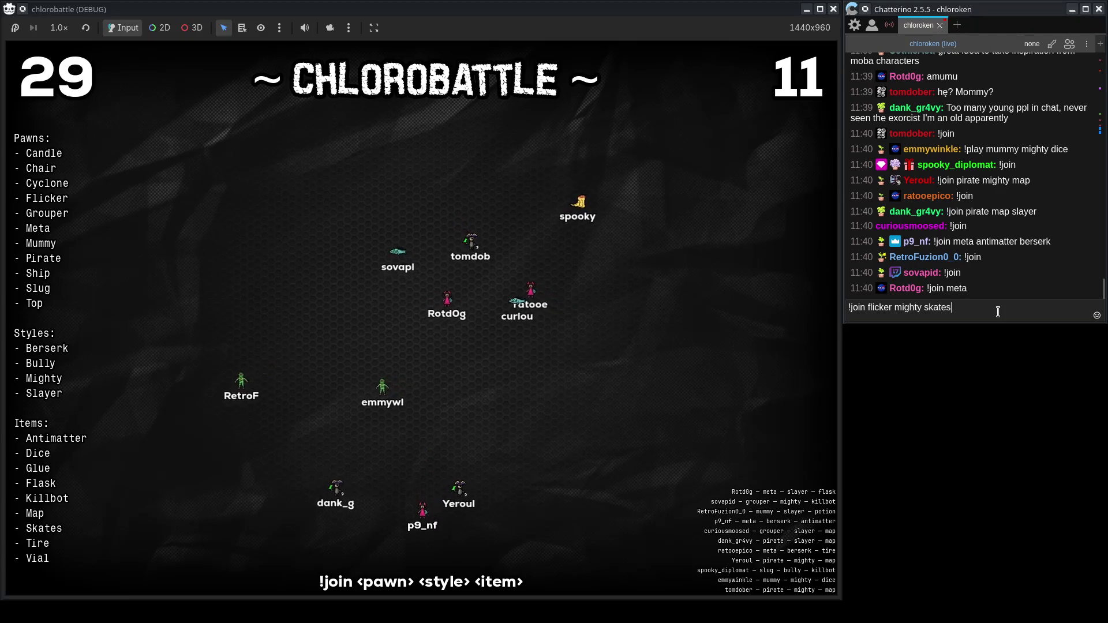
{"action": "key", "text": "Return"}
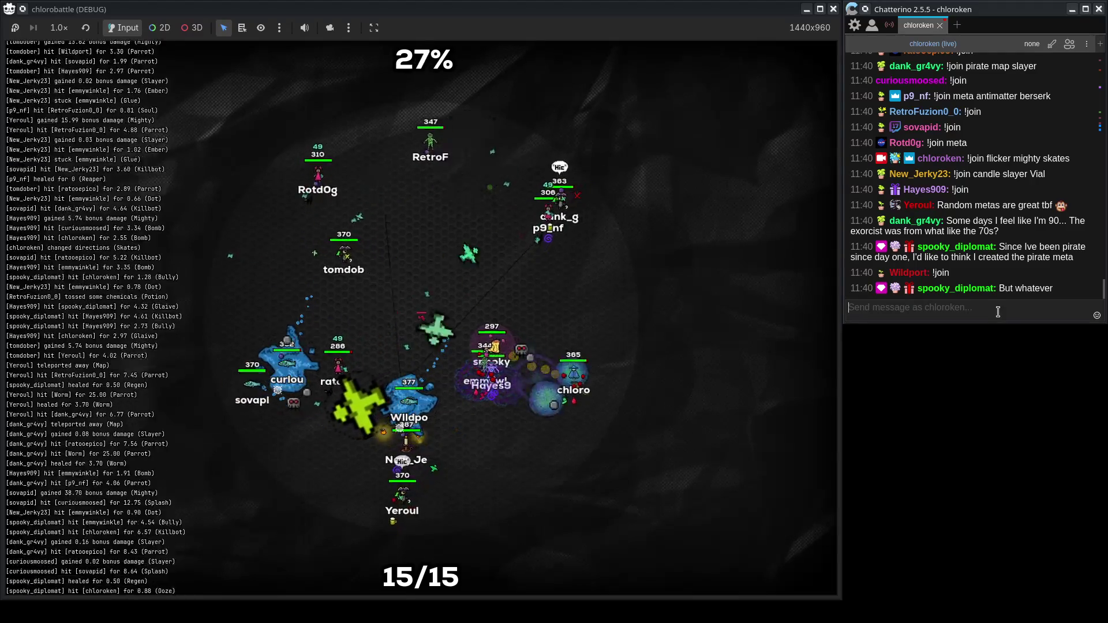
Focus the game window and watch the 15-player battle until the scoreboard appears.
{"action": "left_click", "coordinate": [765, 249]}
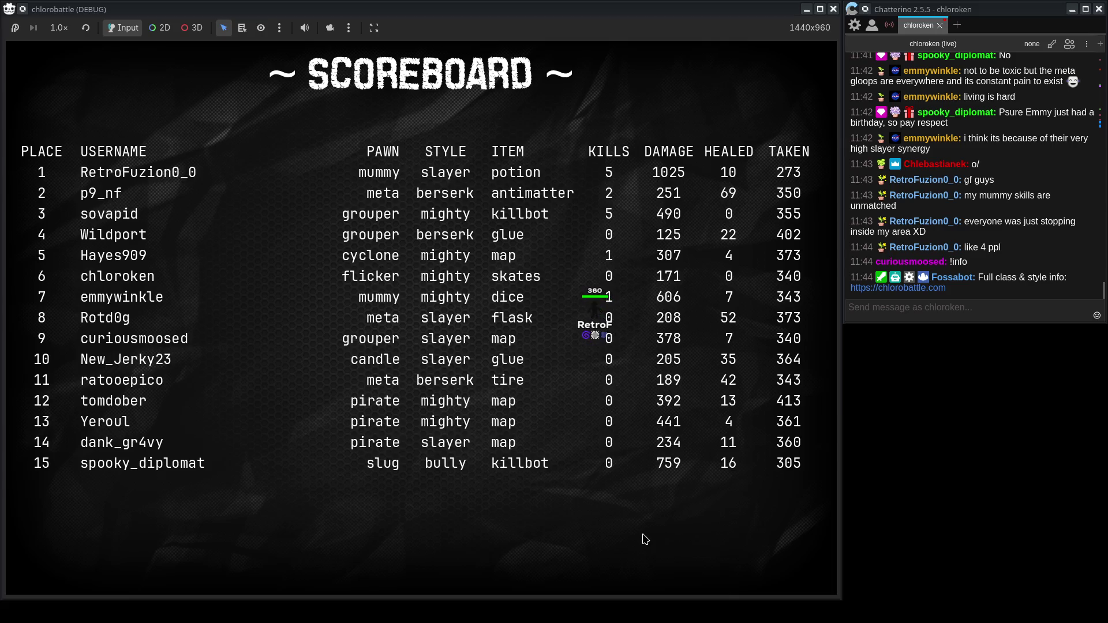
Minimize the finished game, maximize the Godot editor, and rerun the project with F5.
{"action": "left_click", "coordinate": [1011, 309]}
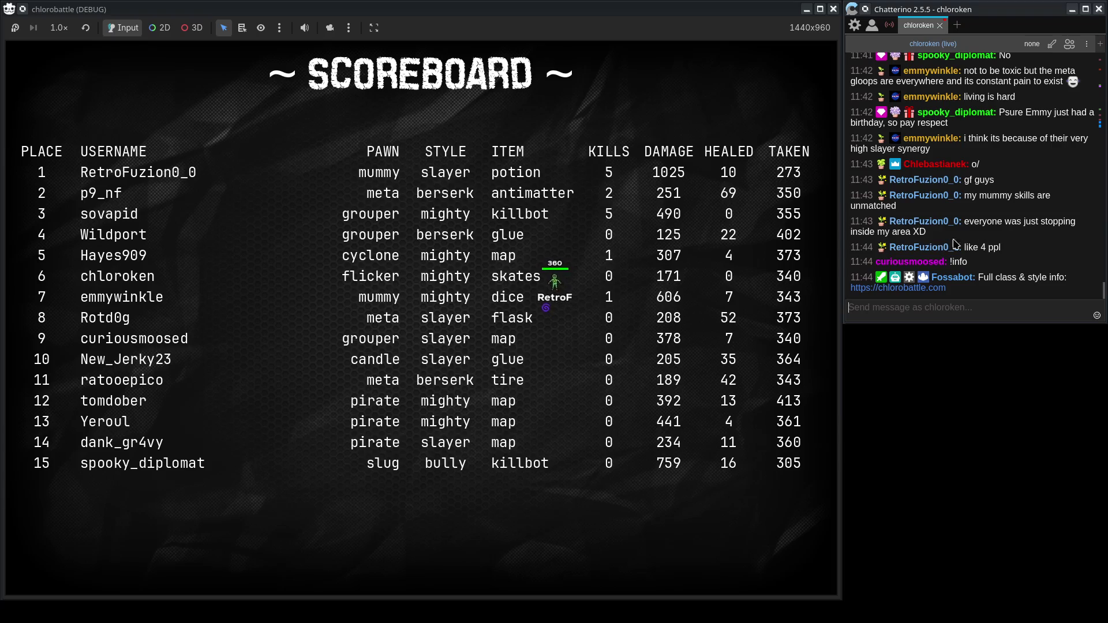
{"action": "left_click", "coordinate": [681, 182]}
{"action": "left_click", "coordinate": [808, 9]}
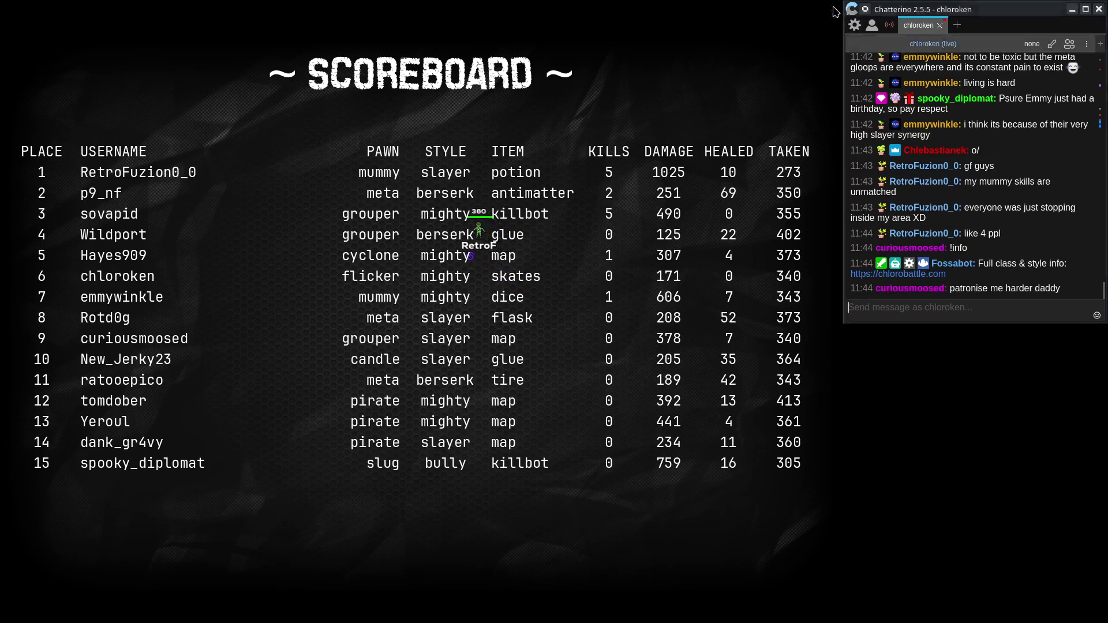
{"action": "key", "text": "alt+Tab"}
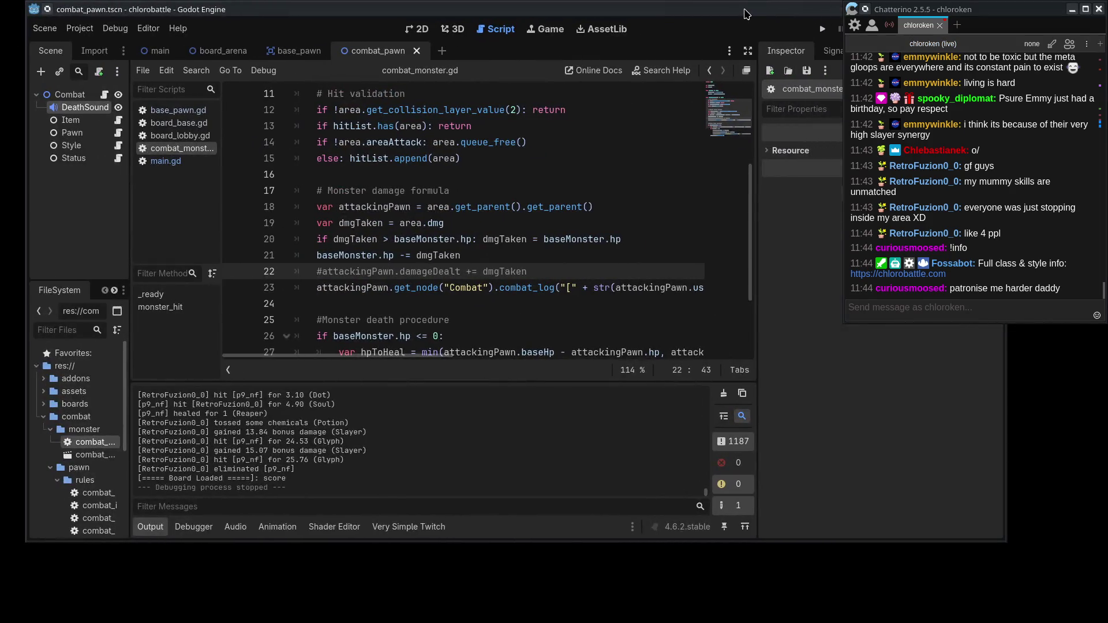
{"action": "double_click", "coordinate": [745, 13]}
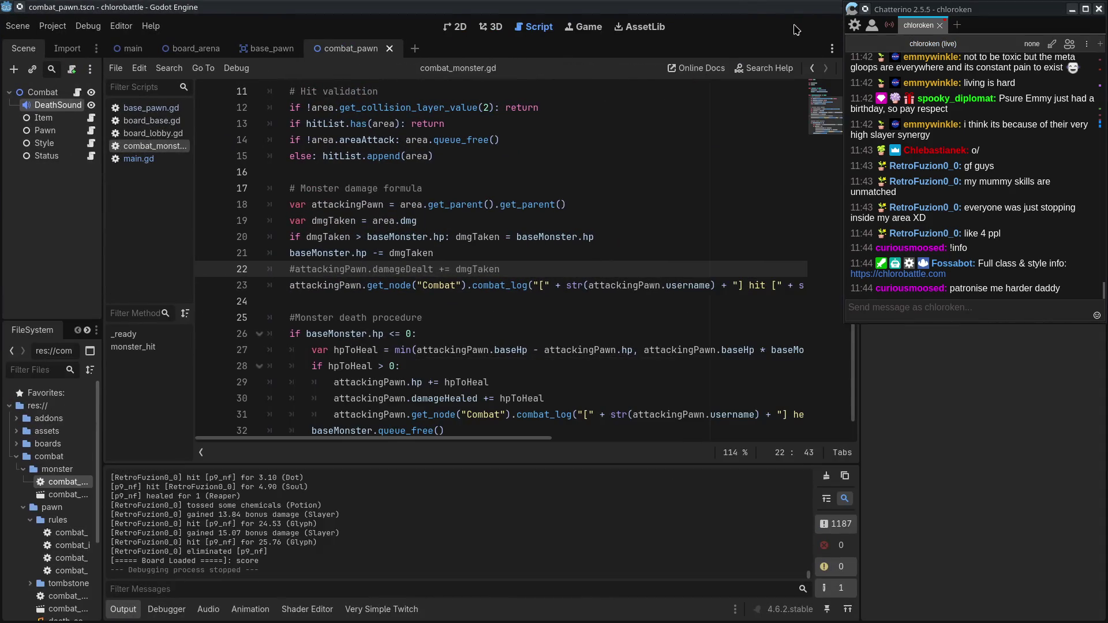
{"action": "key", "text": "F5"}
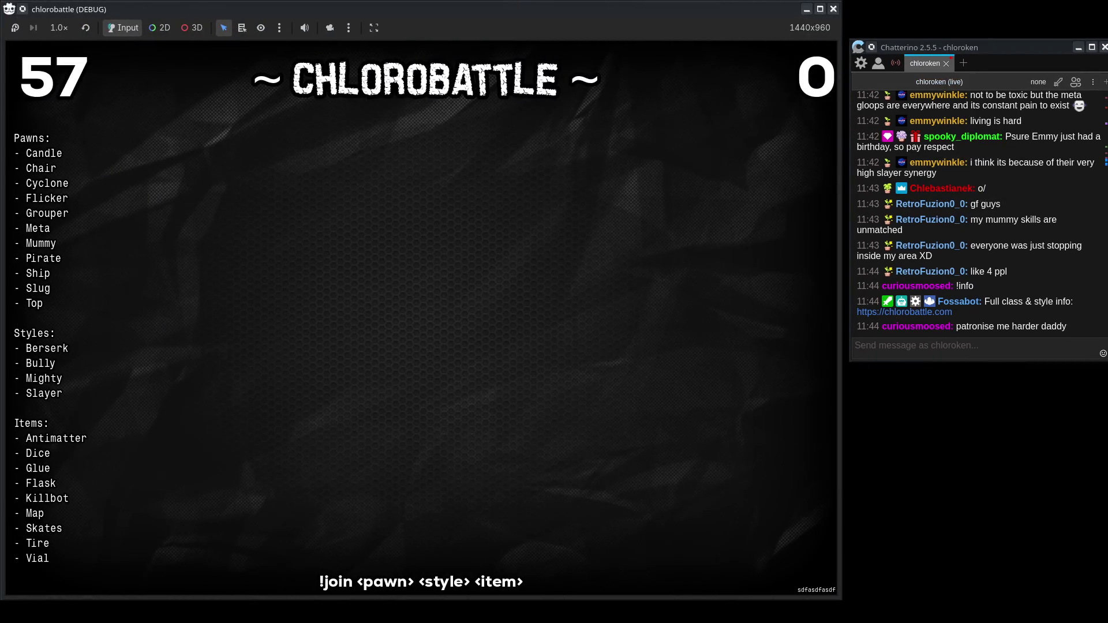
Send '!join top bully killbot' in chat and let the new match start.
{"action": "left_click", "coordinate": [989, 345]}
{"action": "type", "text": "!join top bully"}
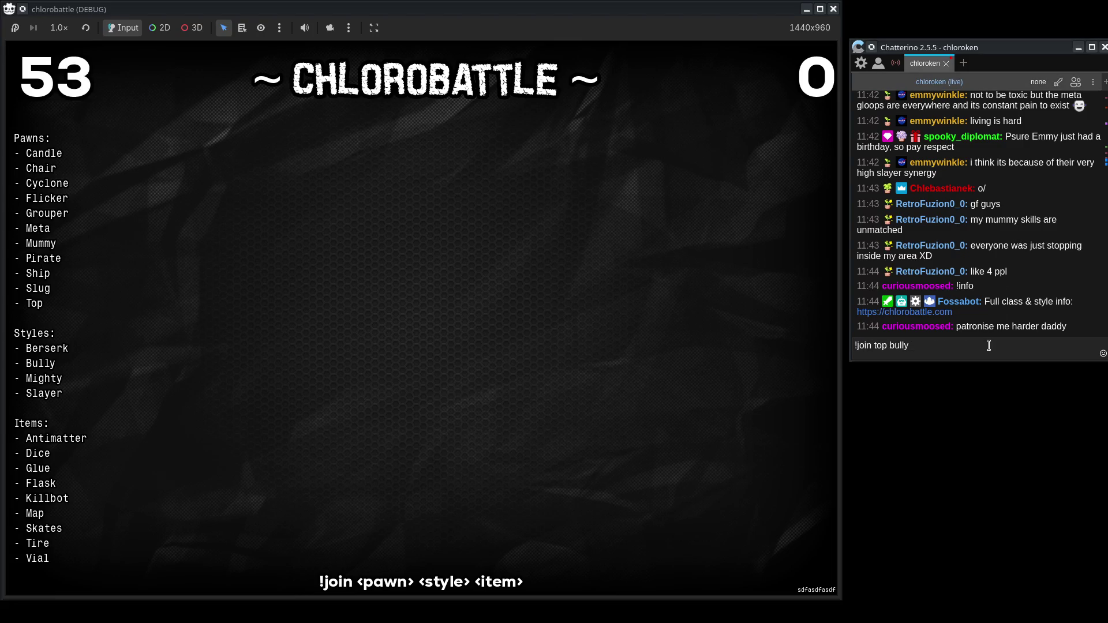
{"action": "type", "text": "ki"}
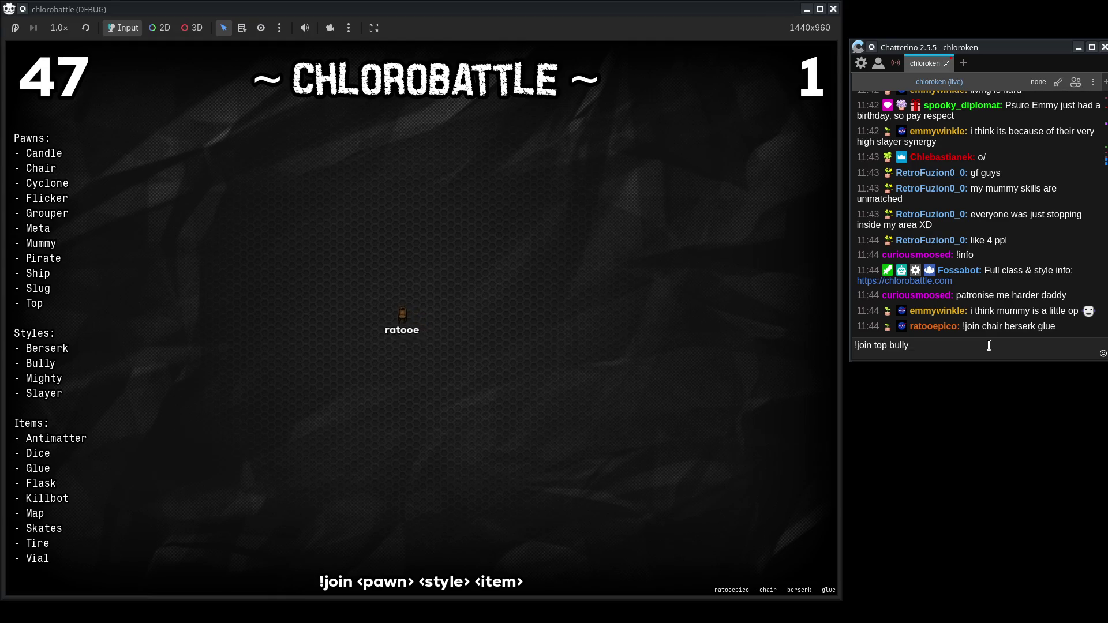
{"action": "type", "text": "llbot"}
{"action": "key", "text": "Return"}
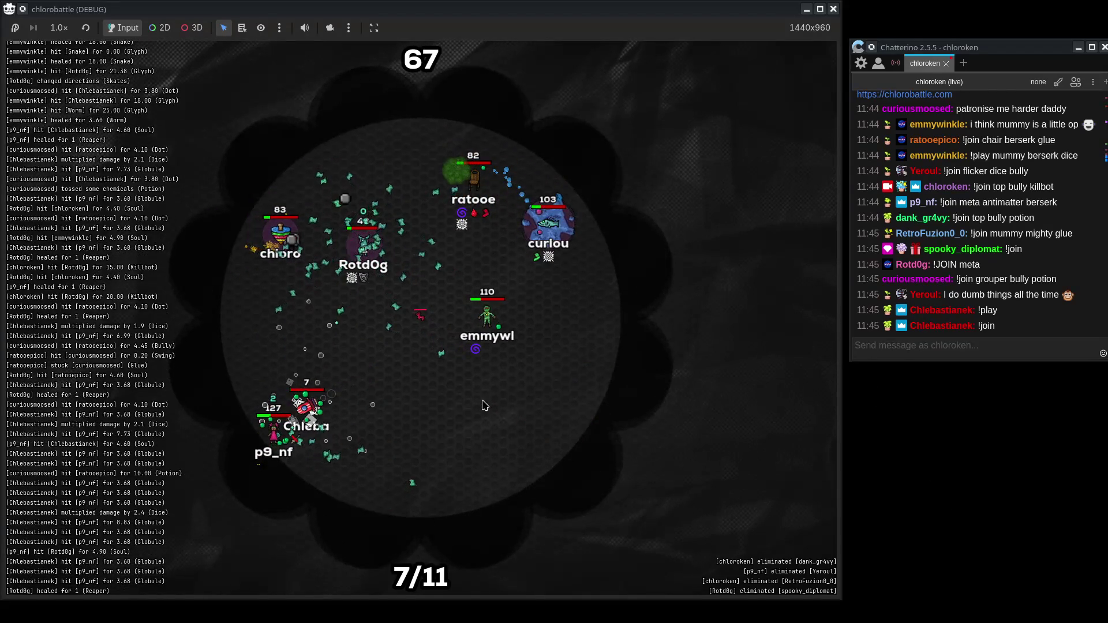
{"action": "left_click", "coordinate": [370, 253]}
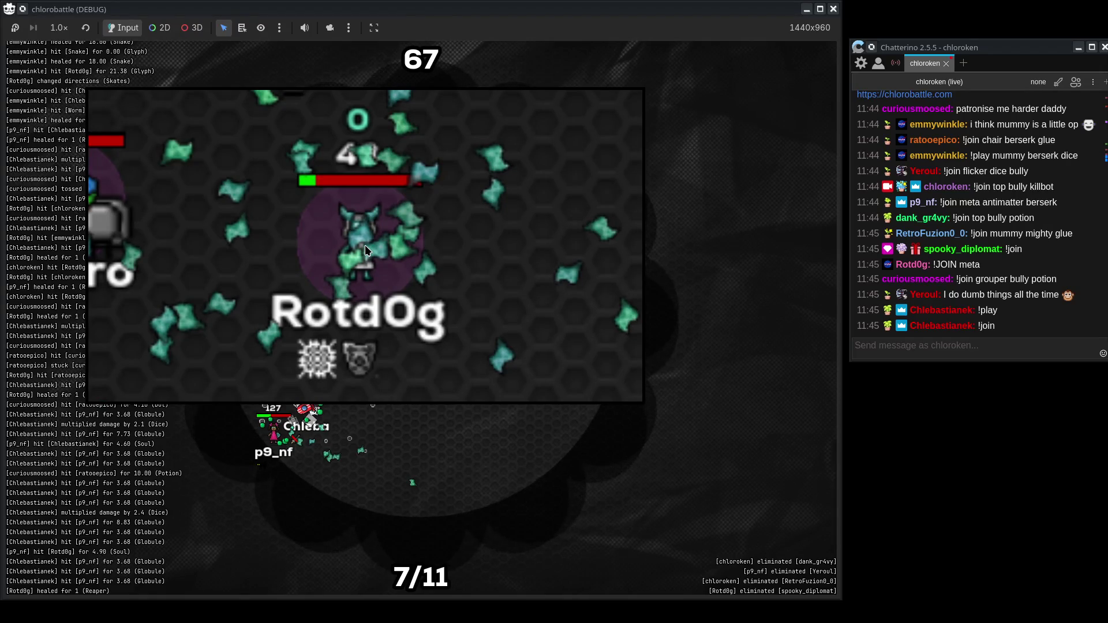
{"action": "left_click", "coordinate": [365, 245]}
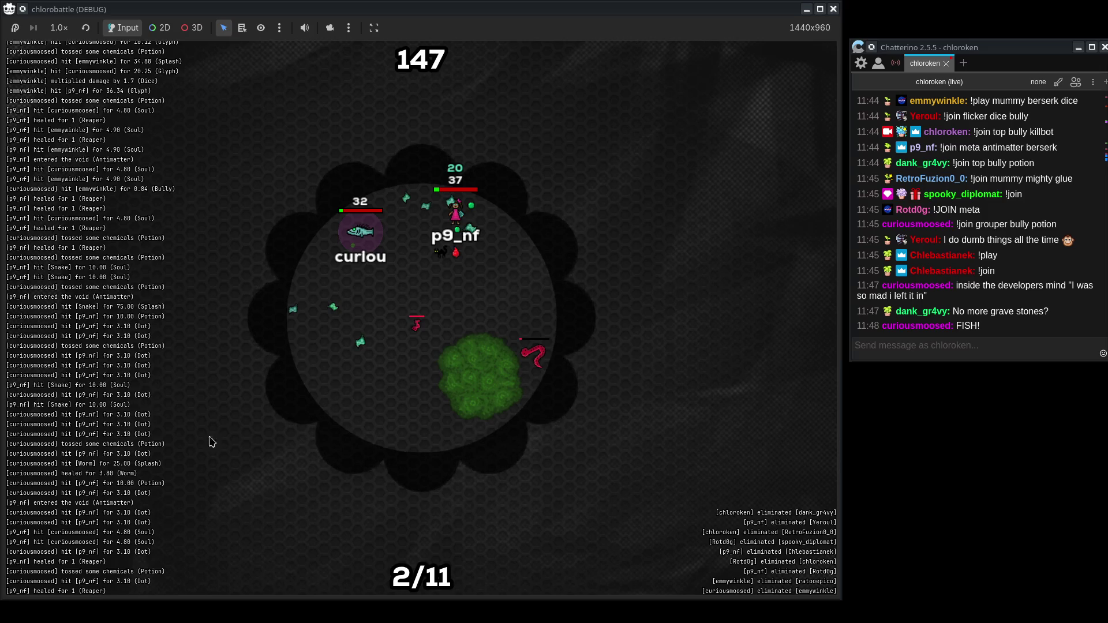
Magnify the combat log to read it, wait for the 11-player scoreboard, then return to Godot.
{"action": "key", "text": "super+equal"}
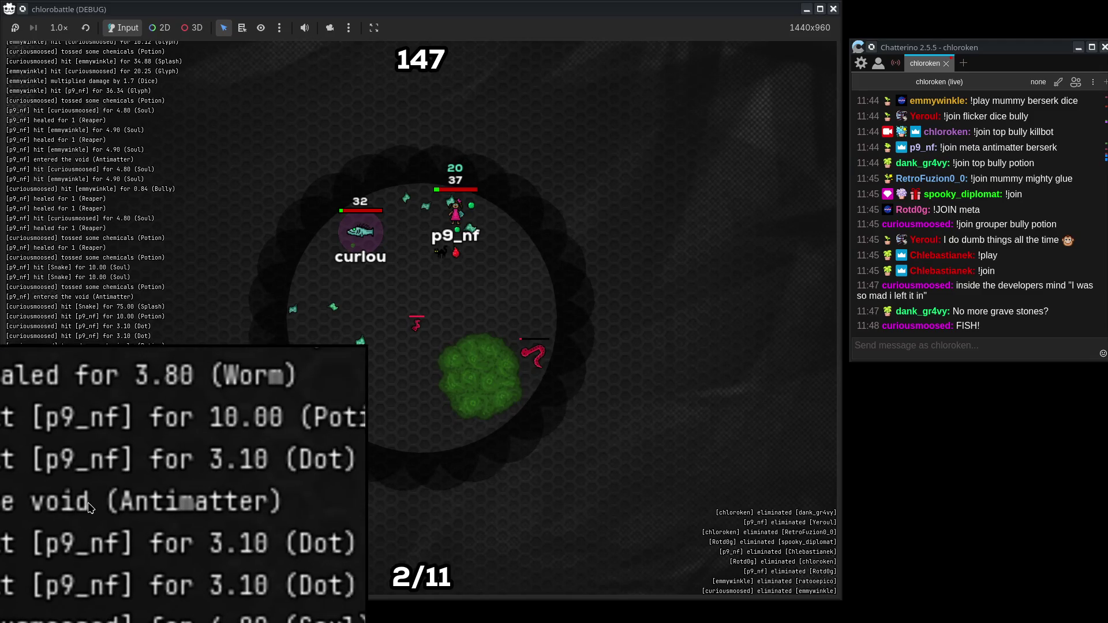
{"action": "key", "text": "super+minus"}
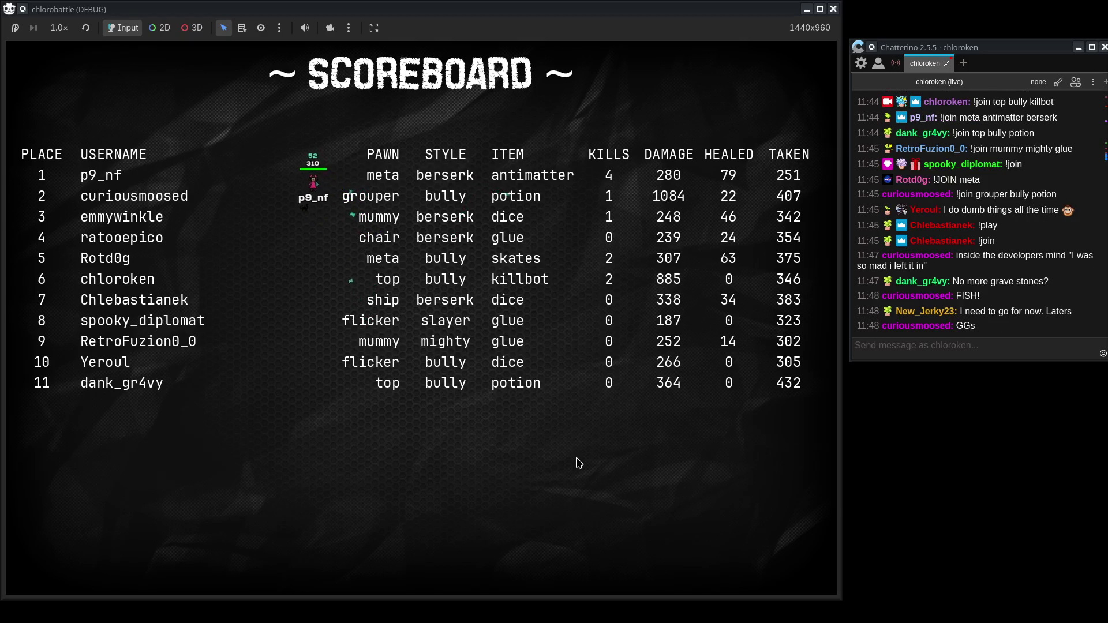
{"action": "left_click", "coordinate": [1057, 314]}
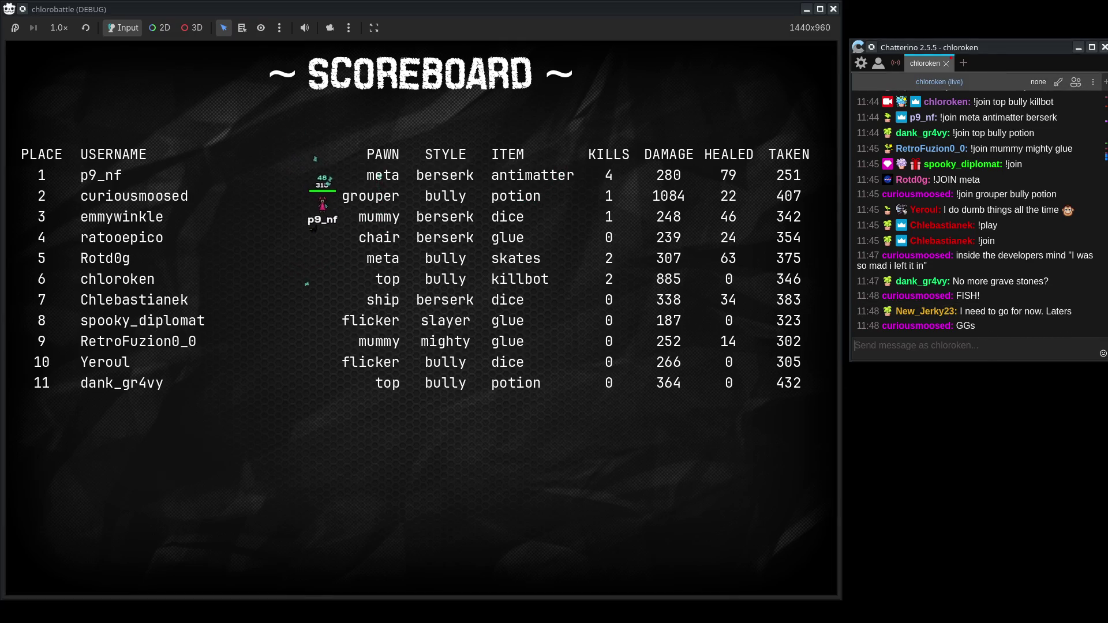
{"action": "key", "text": "alt+Tab"}
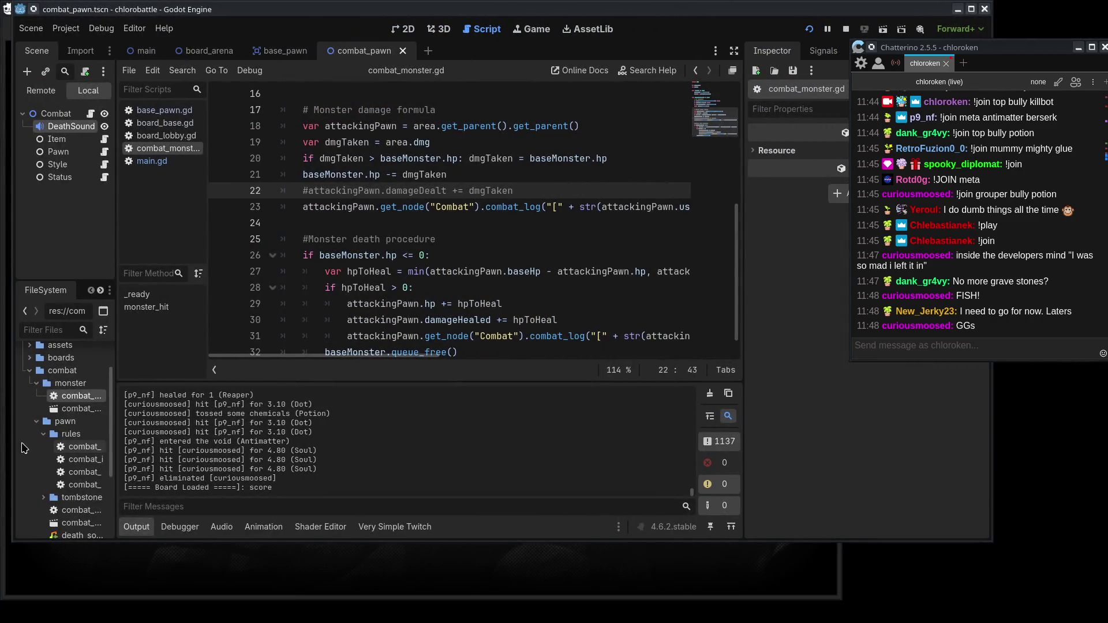
Open combat_pawn.gd and the combat_pawn scene, and inspect the Combat node's properties.
{"action": "double_click", "coordinate": [86, 409]}
{"action": "left_click", "coordinate": [81, 396]}
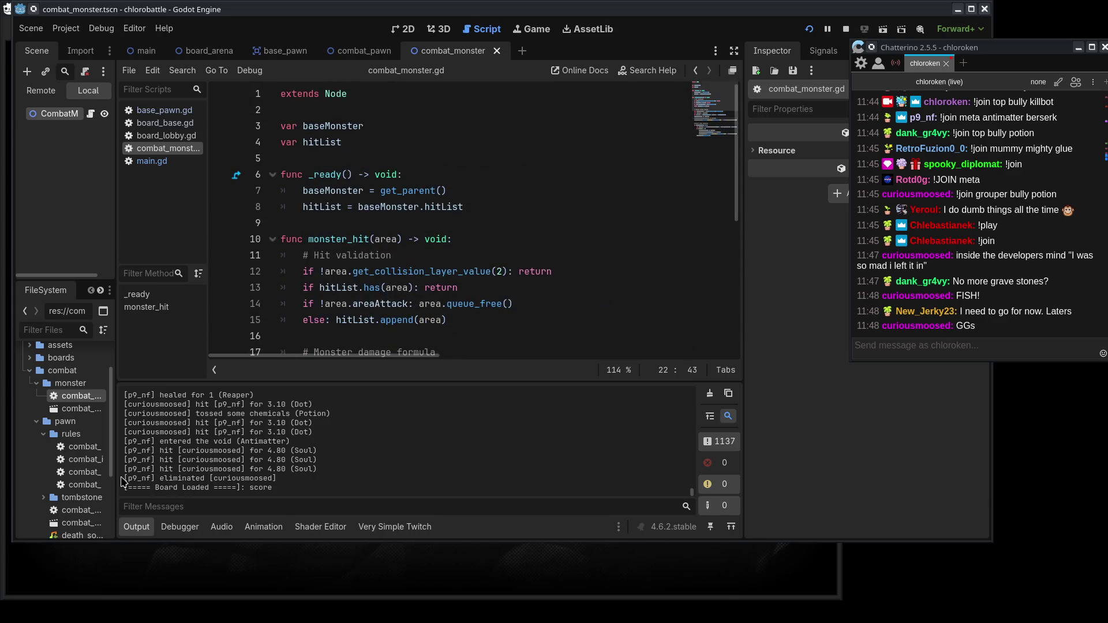
{"action": "left_click_drag", "start_coordinate": [115, 442], "coordinate": [221, 440]}
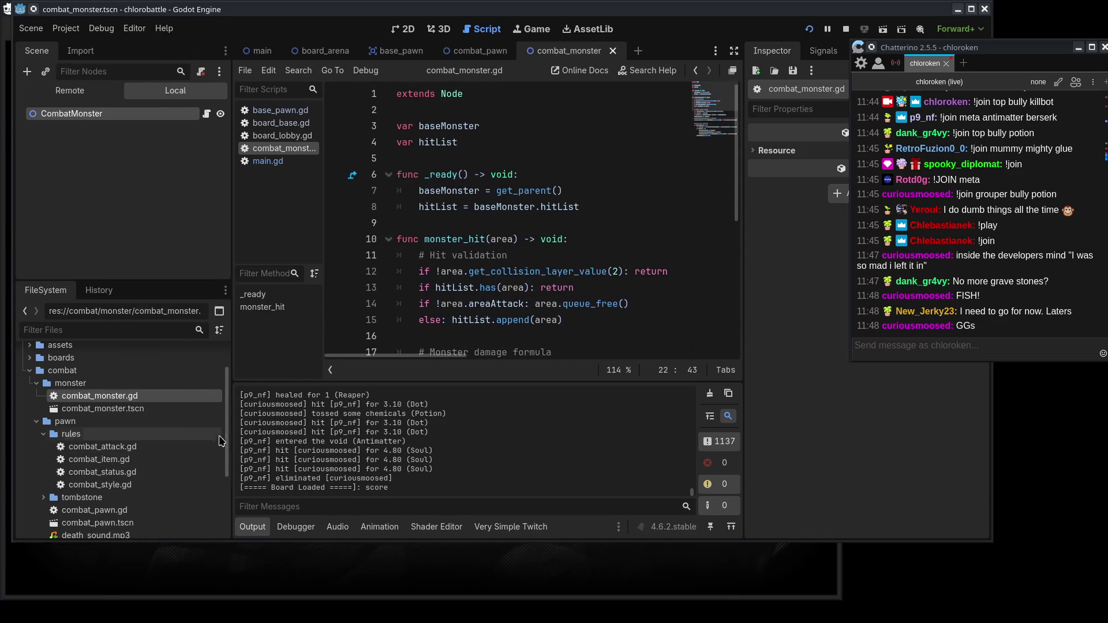
{"action": "scroll", "coordinate": [151, 465], "scroll_direction": "down", "scroll_amount": 3}
{"action": "double_click", "coordinate": [150, 465]}
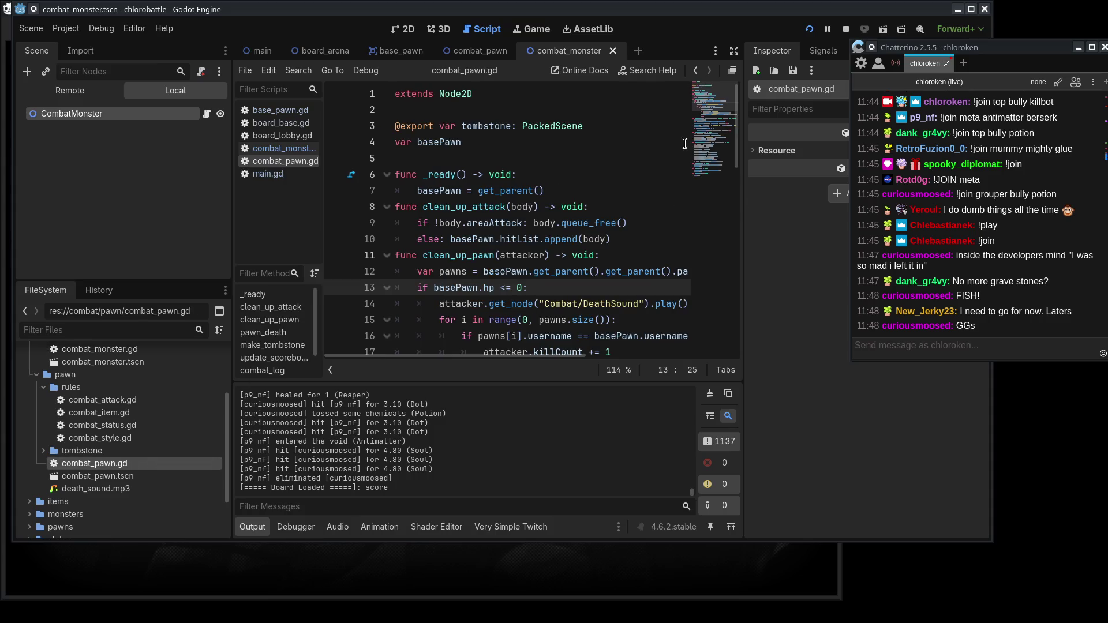
{"action": "left_click_drag", "start_coordinate": [462, 126], "coordinate": [539, 126]}
{"action": "double_click", "coordinate": [158, 476]}
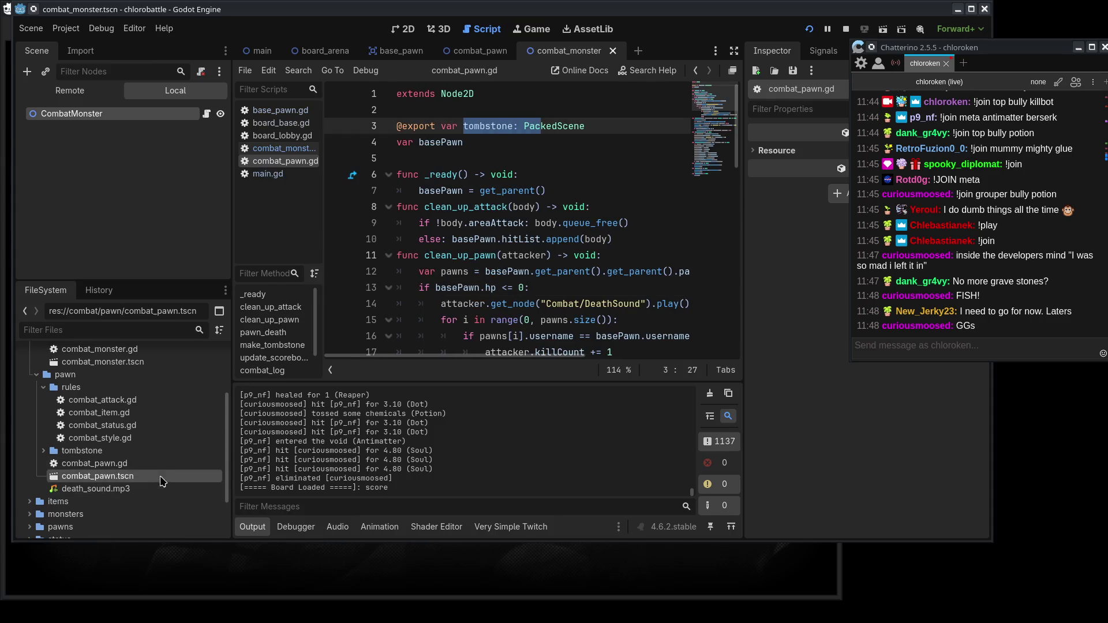
{"action": "mouse_move", "coordinate": [1010, 58]}
{"action": "left_mouse_down"}
{"action": "mouse_move", "coordinate": [1107, 220]}
{"action": "mouse_move", "coordinate": [1063, 118]}
{"action": "mouse_move", "coordinate": [981, 91]}
{"action": "left_mouse_up"}
{"action": "left_click", "coordinate": [56, 113]}
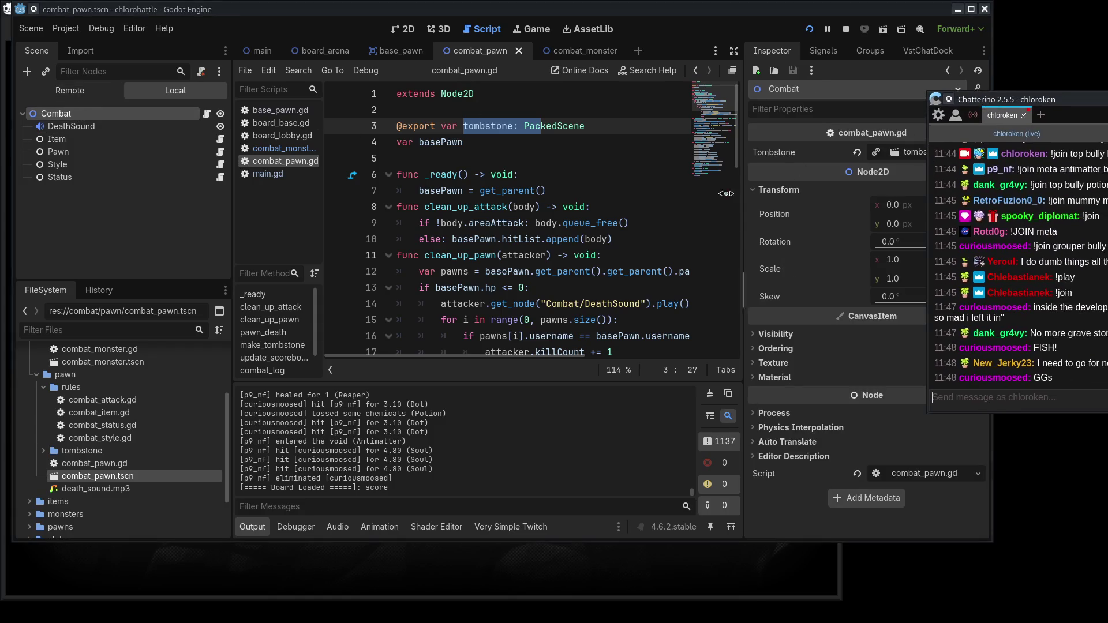
Browse combat_pawn.gd to find make_tombstone's add_child call.
{"action": "left_click", "coordinate": [531, 239]}
{"action": "scroll", "coordinate": [581, 259], "scroll_direction": "down", "scroll_amount": 5}
{"action": "scroll", "coordinate": [577, 260], "scroll_direction": "up", "scroll_amount": 2}
{"action": "scroll", "coordinate": [548, 259], "scroll_direction": "down", "scroll_amount": 6}
{"action": "scroll", "coordinate": [515, 258], "scroll_direction": "up", "scroll_amount": 3}
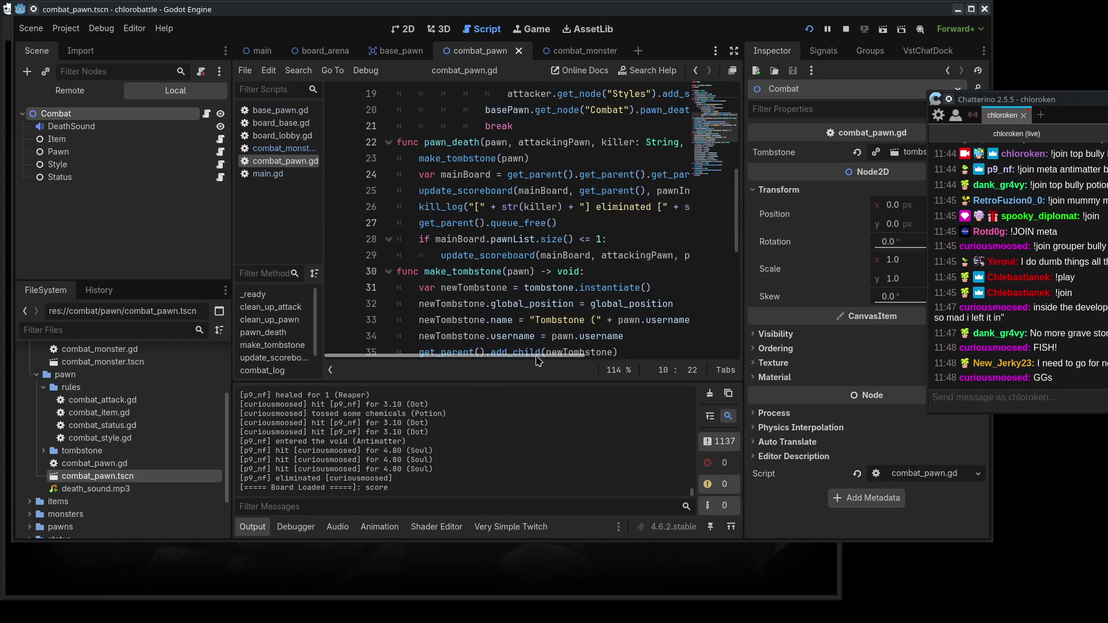
{"action": "mouse_move", "coordinate": [536, 360]}
{"action": "left_mouse_down"}
{"action": "mouse_move", "coordinate": [620, 360]}
{"action": "mouse_move", "coordinate": [483, 361]}
{"action": "left_mouse_up"}
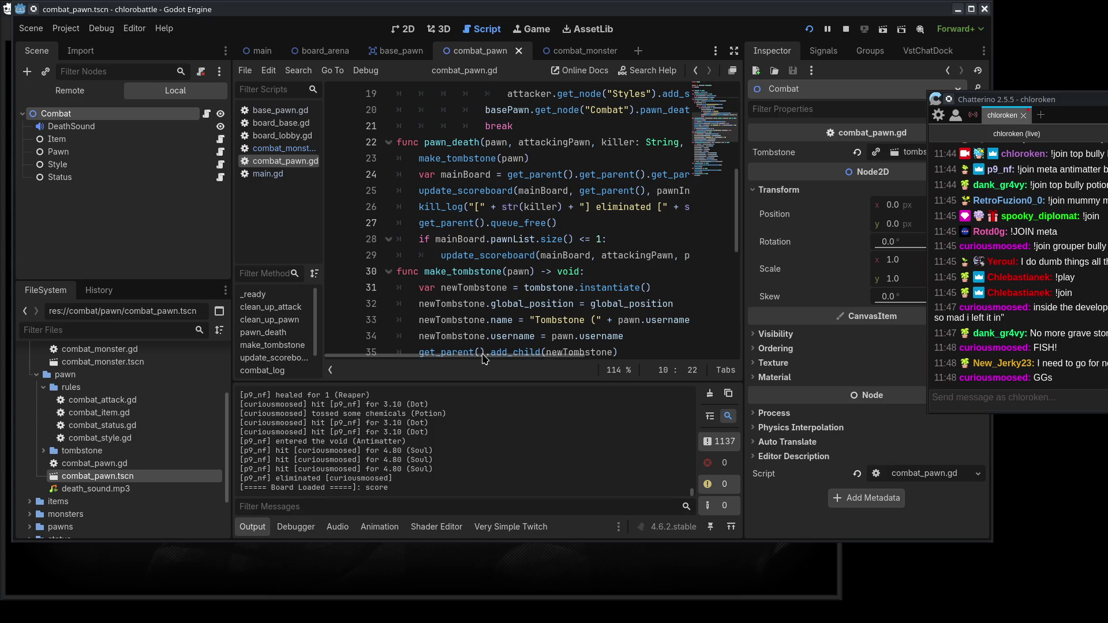
{"action": "scroll", "coordinate": [507, 304], "scroll_direction": "down", "scroll_amount": 2}
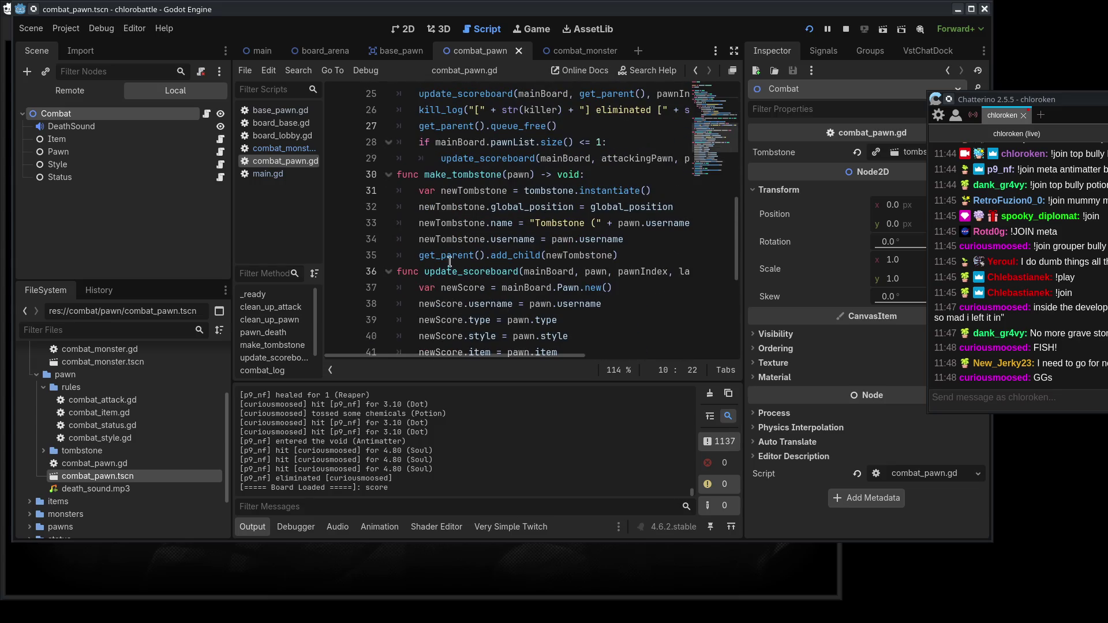
Change line 35's get_parent() to get_parent().get_parent() to reach the grandparent.
{"action": "left_click", "coordinate": [450, 260]}
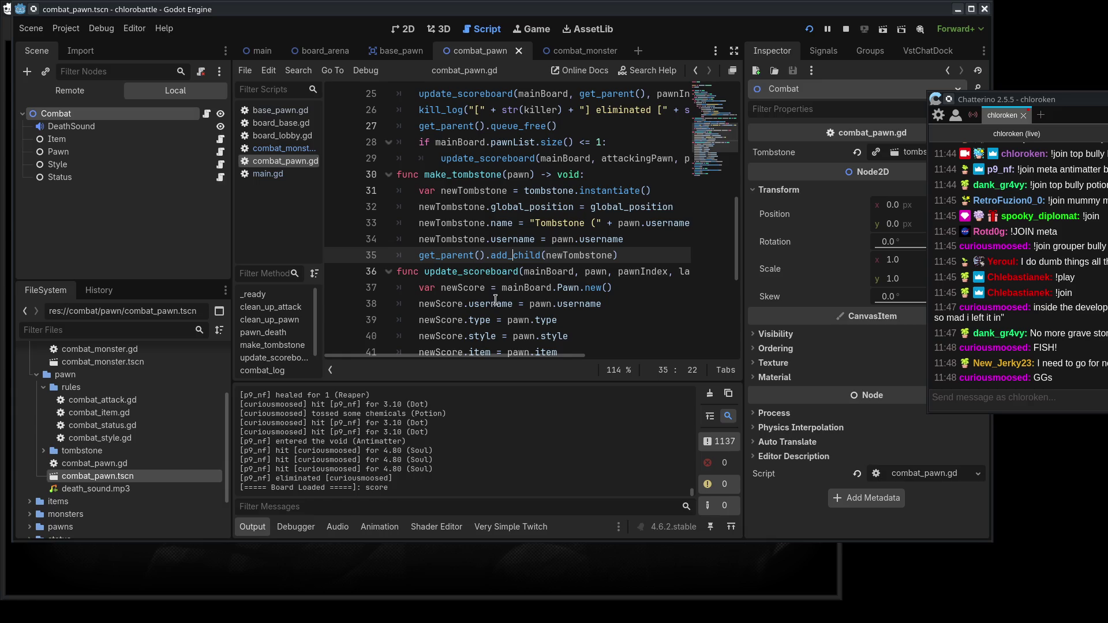
{"action": "left_click_drag", "start_coordinate": [421, 255], "coordinate": [489, 256]}
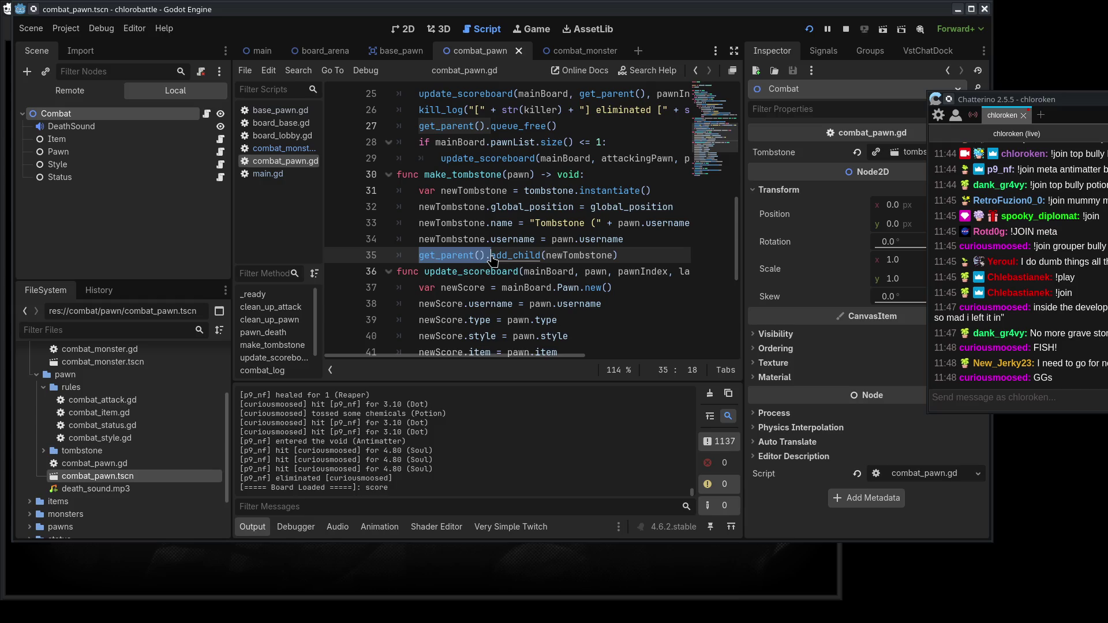
{"action": "key", "text": "ctrl+c"}
{"action": "left_click", "coordinate": [491, 256]}
{"action": "key", "text": "ctrl+v"}
{"action": "left_click_drag", "start_coordinate": [419, 255], "coordinate": [563, 255]}
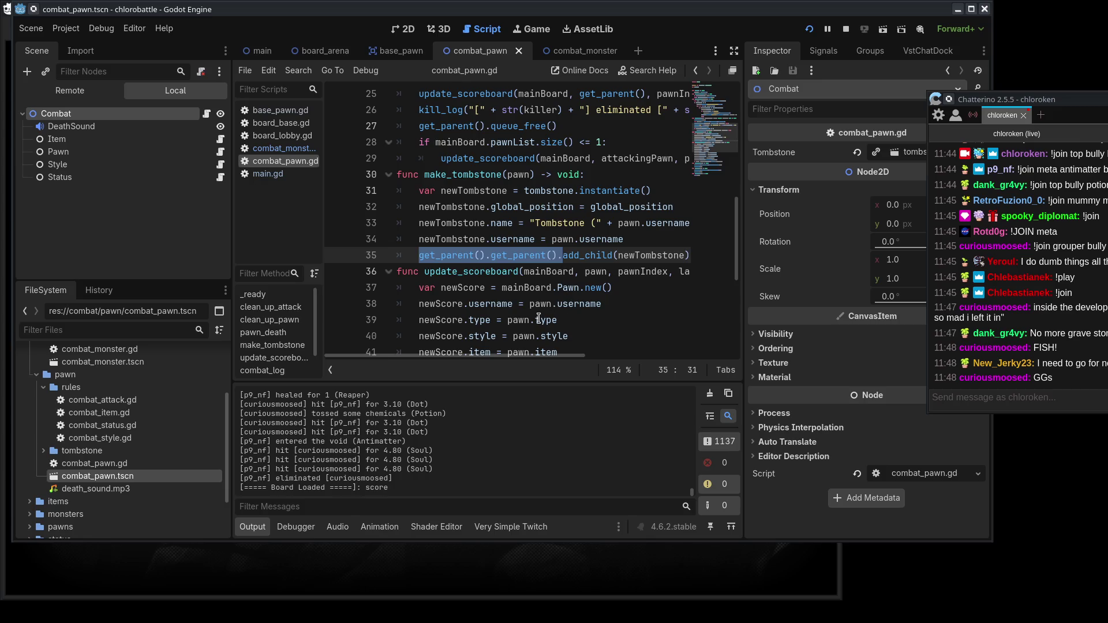
{"action": "left_click", "coordinate": [567, 271], "text": "shift"}
Compare it with the grandparent lookup on line 12.
{"action": "scroll", "coordinate": [572, 307], "scroll_direction": "up", "scroll_amount": 5}
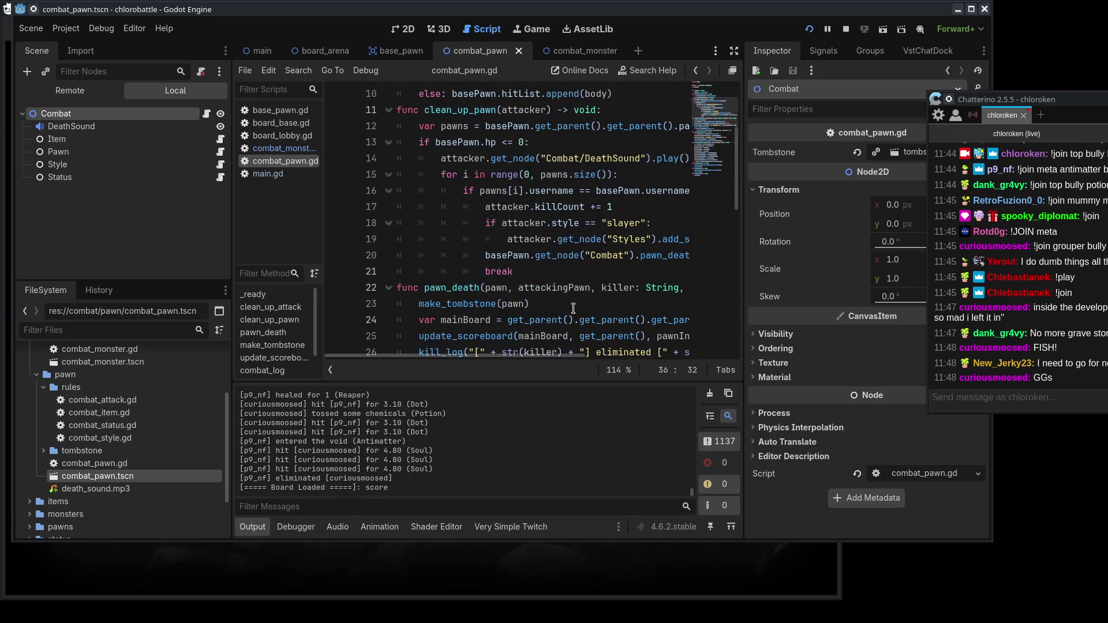
{"action": "left_click_drag", "start_coordinate": [535, 126], "coordinate": [672, 127]}
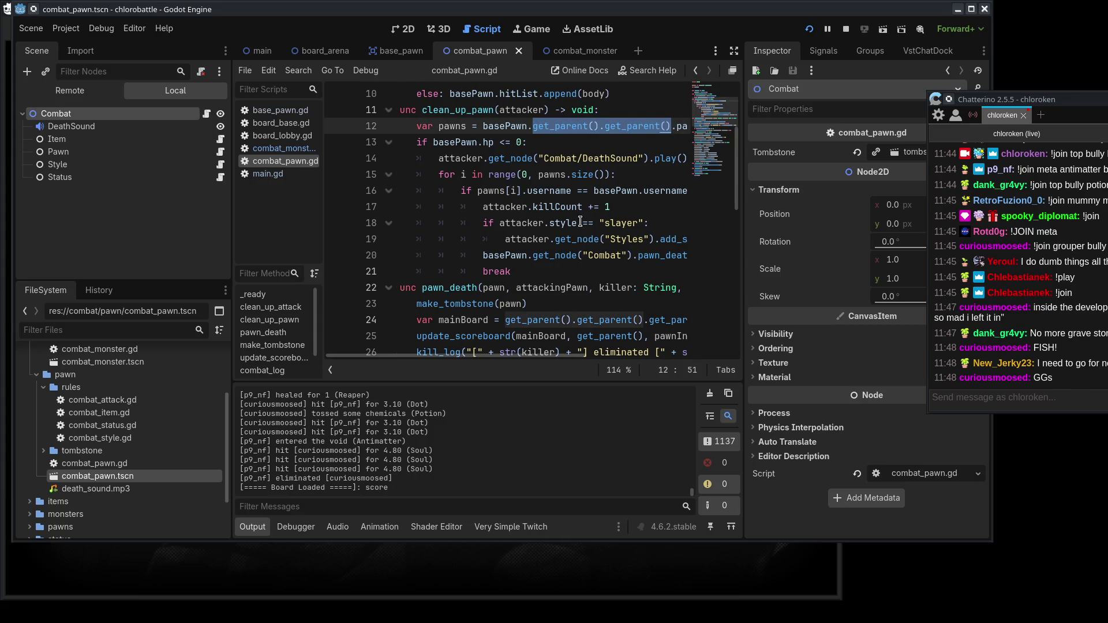
{"action": "scroll", "coordinate": [576, 234], "scroll_direction": "down", "scroll_amount": 6}
{"action": "scroll", "coordinate": [571, 256], "scroll_direction": "up", "scroll_amount": 6}
{"action": "scroll", "coordinate": [601, 266], "scroll_direction": "down", "scroll_amount": 6}
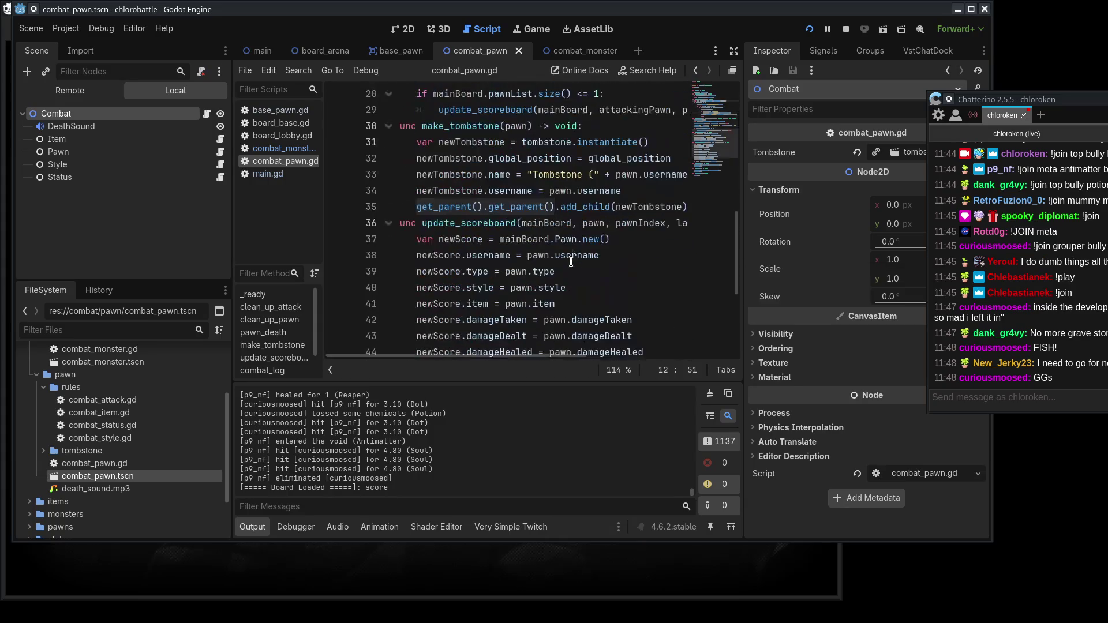
{"action": "left_click", "coordinate": [628, 276]}
{"action": "left_click_drag", "start_coordinate": [417, 207], "coordinate": [553, 207]}
{"action": "left_click", "coordinate": [638, 279]}
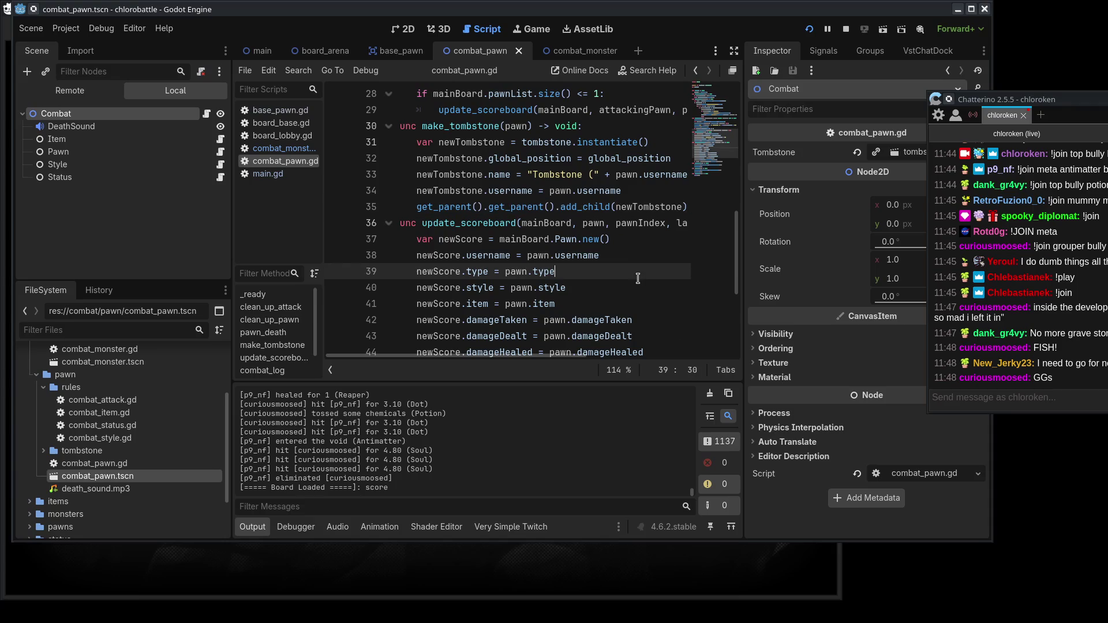
Store the grandparent in 'var theBoard', call theBoard.add_child(newTombstone), and save combat_pawn.gd.
{"action": "left_click", "coordinate": [627, 195]}
{"action": "key", "text": "Return"}
{"action": "type", "text": "var board ="}
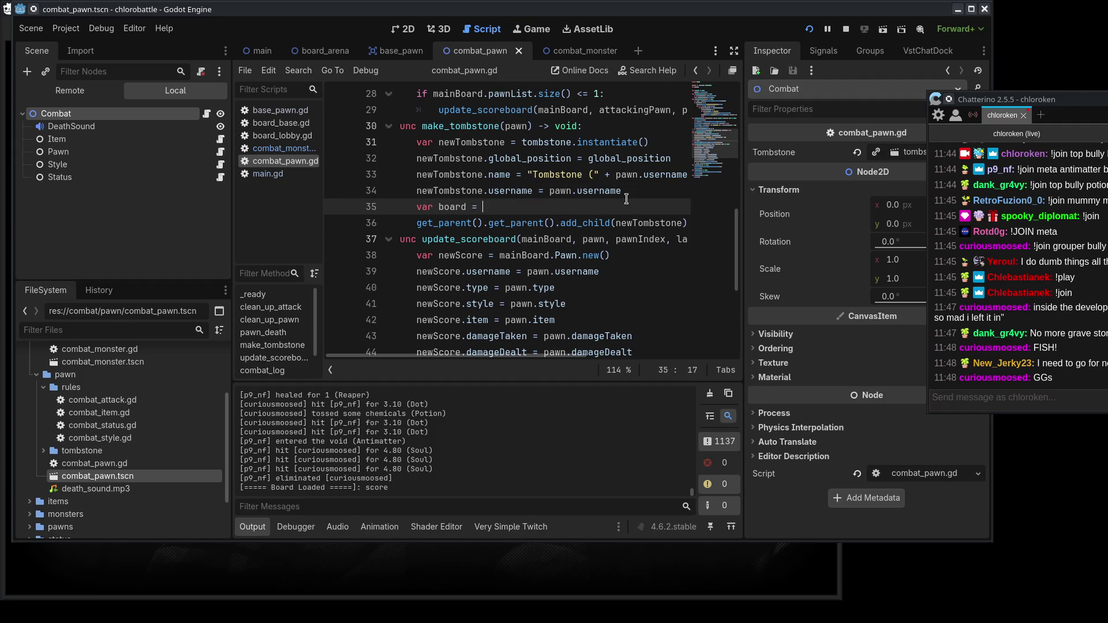
{"action": "key", "text": "BackSpace"}
{"action": "key", "text": "BackSpace"}
{"action": "key", "text": "BackSpace"}
{"action": "type", "text": "theBoard ="}
{"action": "key", "text": "Escape"}
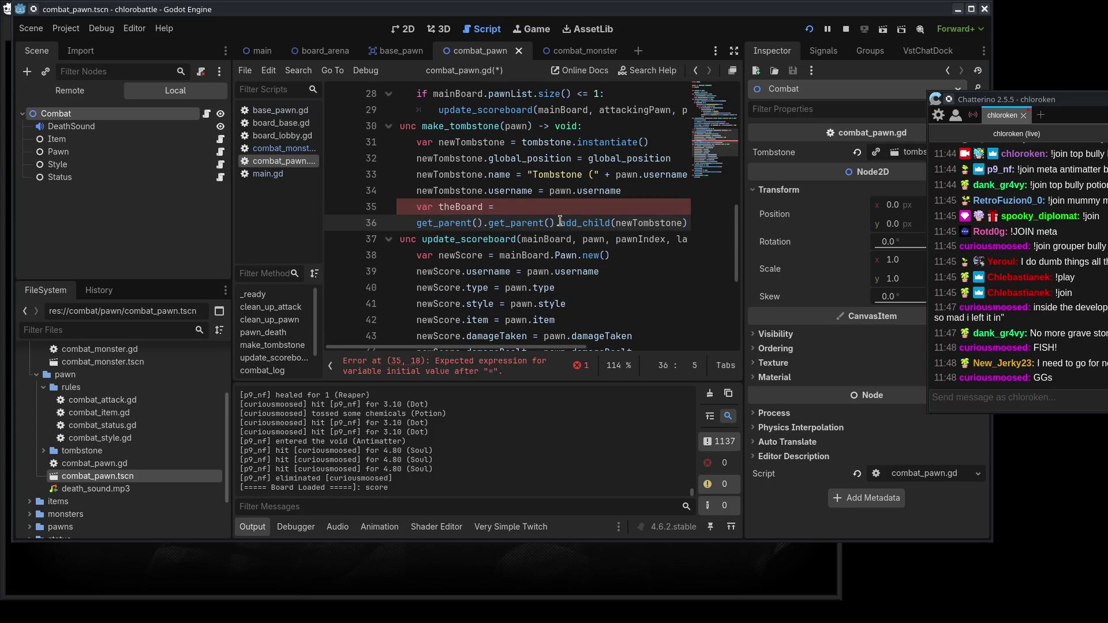
{"action": "left_click_drag", "start_coordinate": [415, 223], "coordinate": [555, 223]}
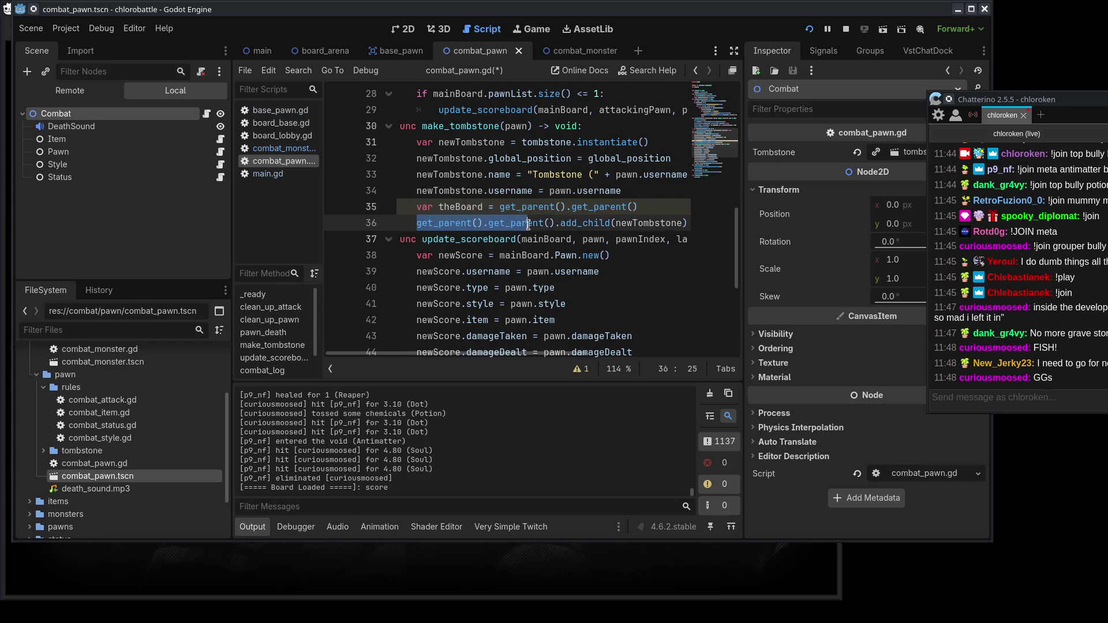
{"action": "type", "text": "theBoard"}
{"action": "left_click", "coordinate": [598, 317]}
{"action": "left_click", "coordinate": [657, 286]}
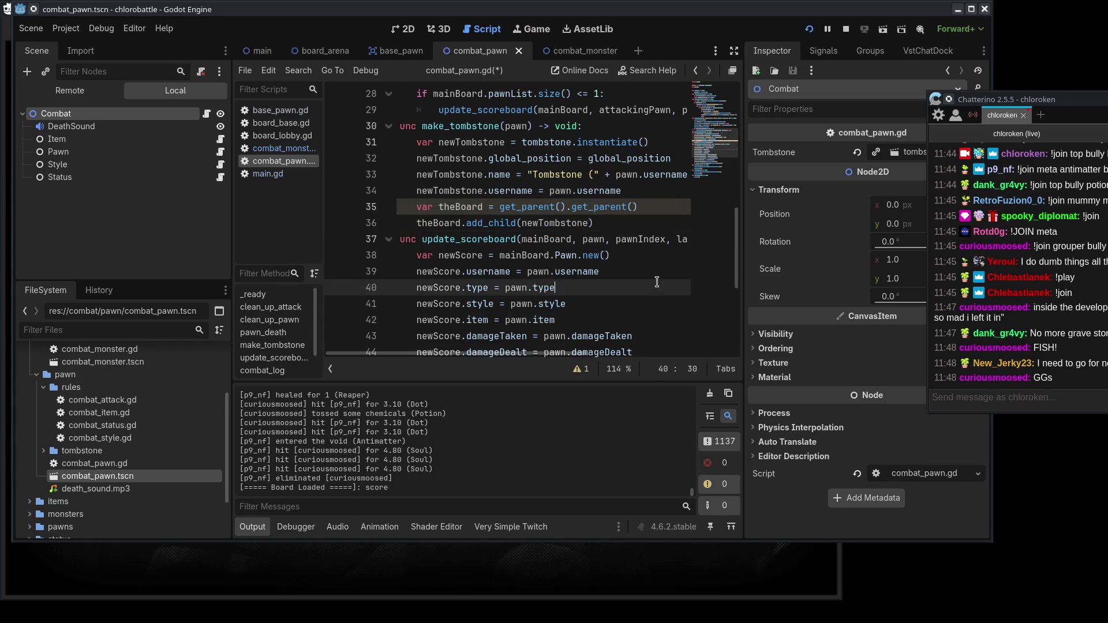
{"action": "key", "text": "ctrl+s"}
Bring the game's scoreboard forward beside the chat, then open the chlorobattle wiki in the browser.
{"action": "key", "text": "alt+Tab"}
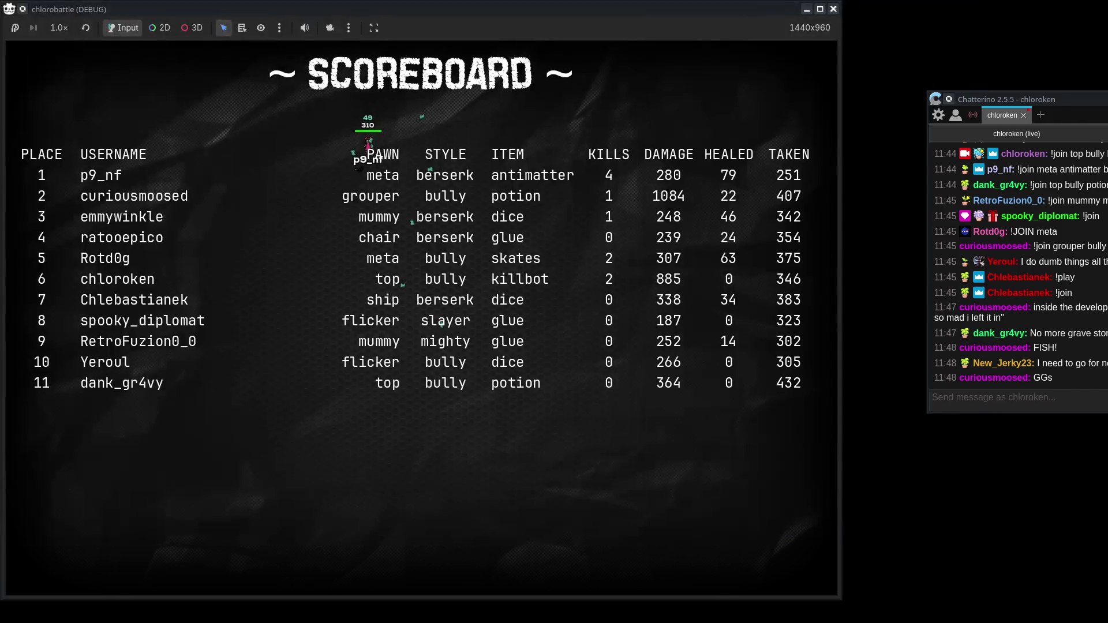
{"action": "mouse_move", "coordinate": [1088, 99]}
{"action": "left_mouse_down"}
{"action": "mouse_move", "coordinate": [989, 79]}
{"action": "mouse_move", "coordinate": [998, 10]}
{"action": "left_mouse_up"}
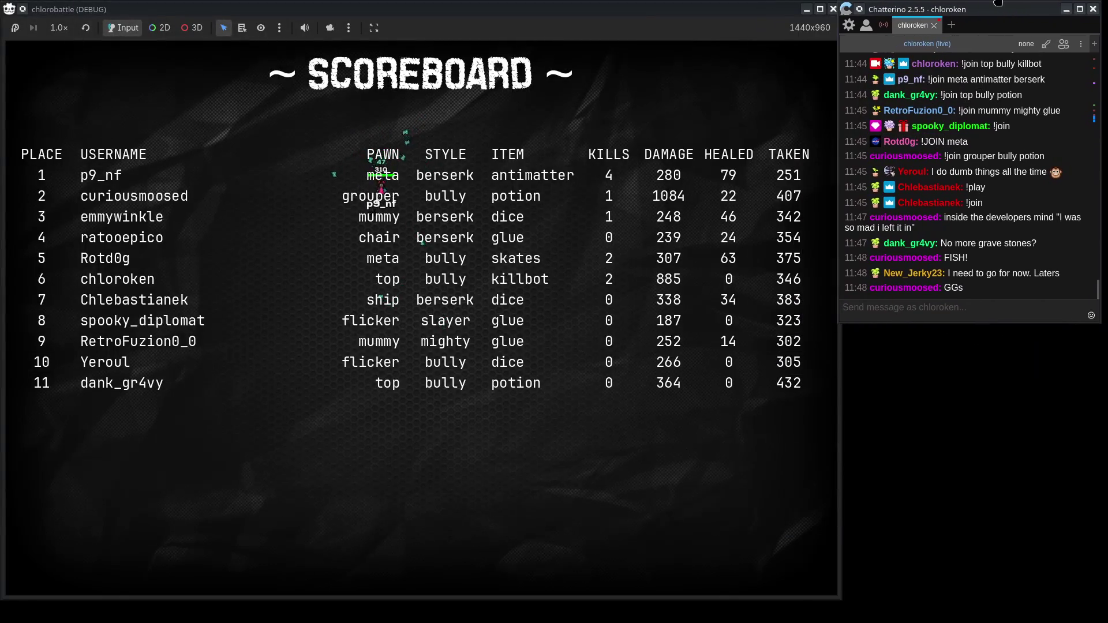
{"action": "left_click", "coordinate": [427, 11]}
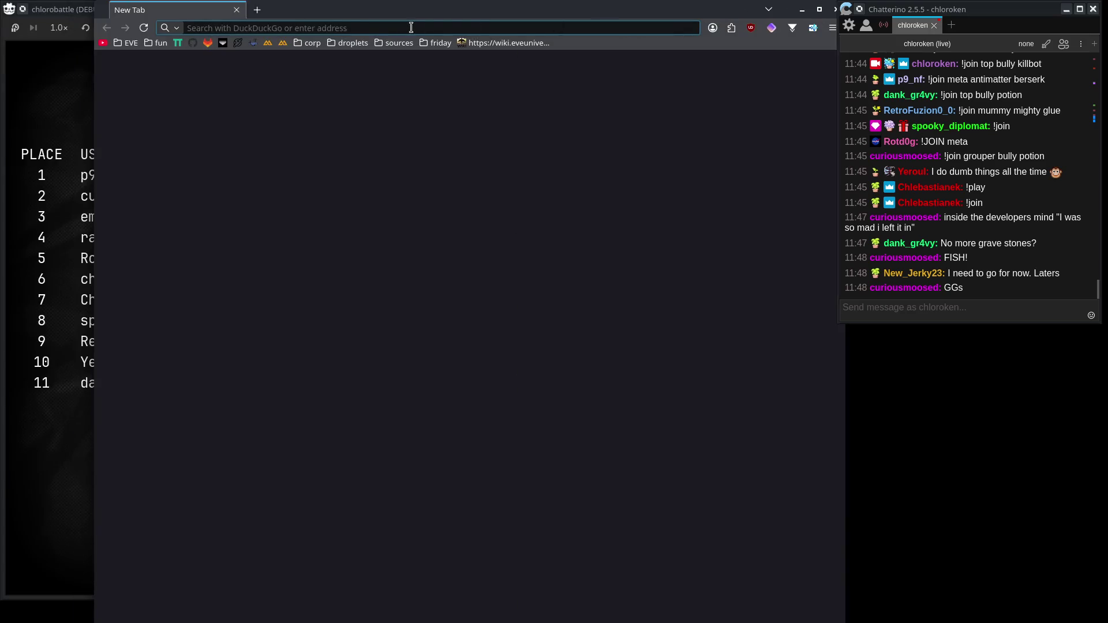
{"action": "left_click", "coordinate": [394, 43]}
{"action": "left_click", "coordinate": [358, 54]}
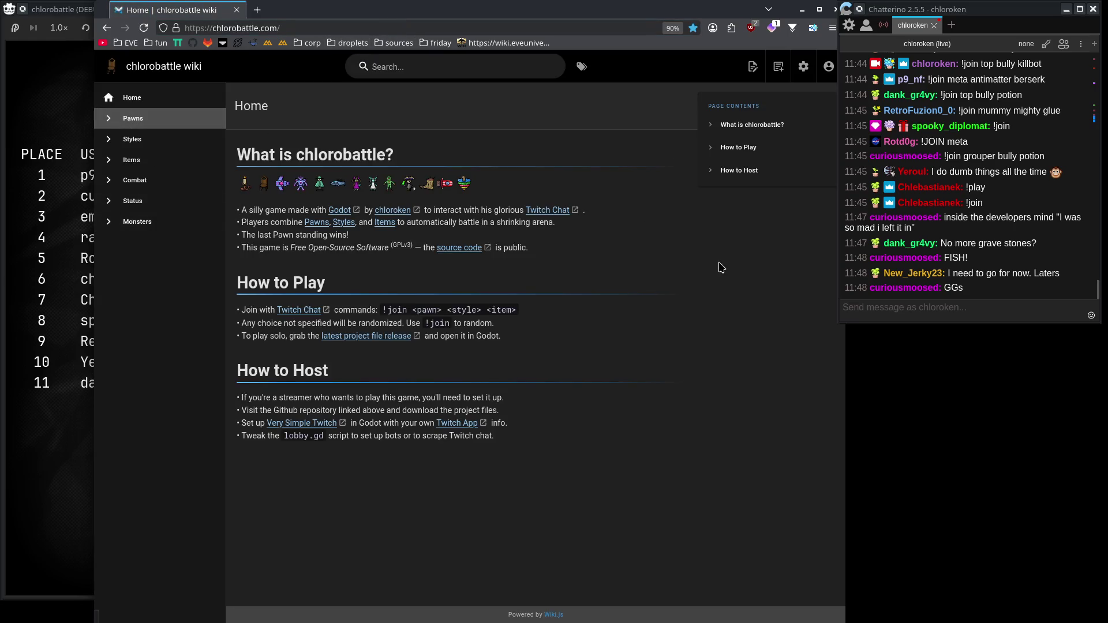
Open the Pawns wiki page and highlight the Slug, Meta (310 hp) and Mummy stats rows.
{"action": "left_click", "coordinate": [172, 120]}
{"action": "scroll", "coordinate": [600, 260], "scroll_direction": "down", "scroll_amount": 15}
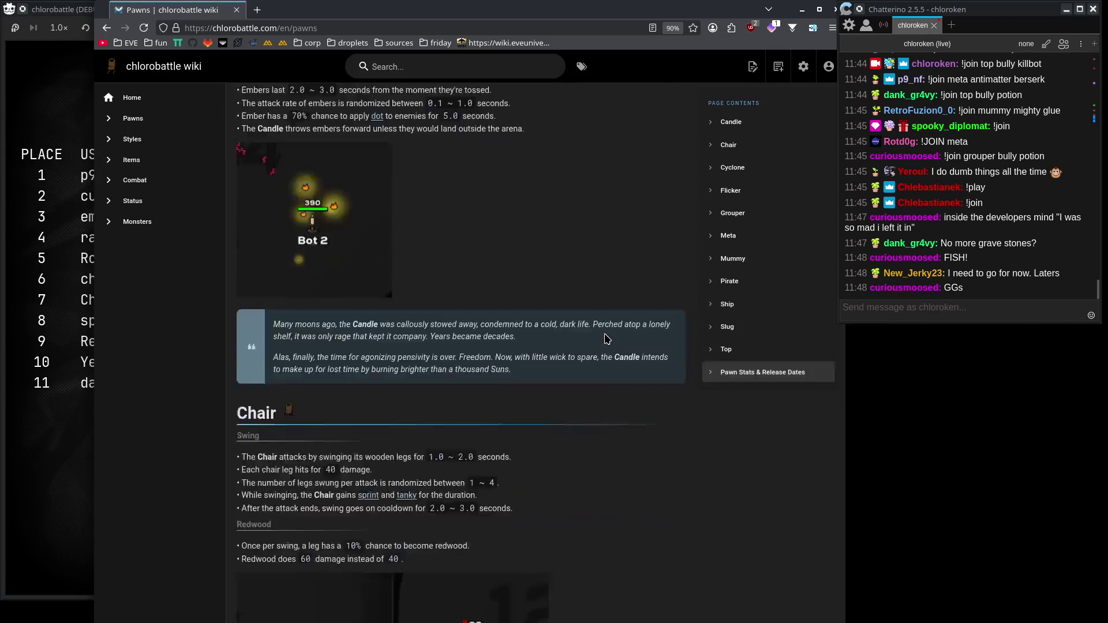
{"action": "scroll", "coordinate": [599, 338], "scroll_direction": "down", "scroll_amount": 10}
{"action": "double_click", "coordinate": [290, 557]}
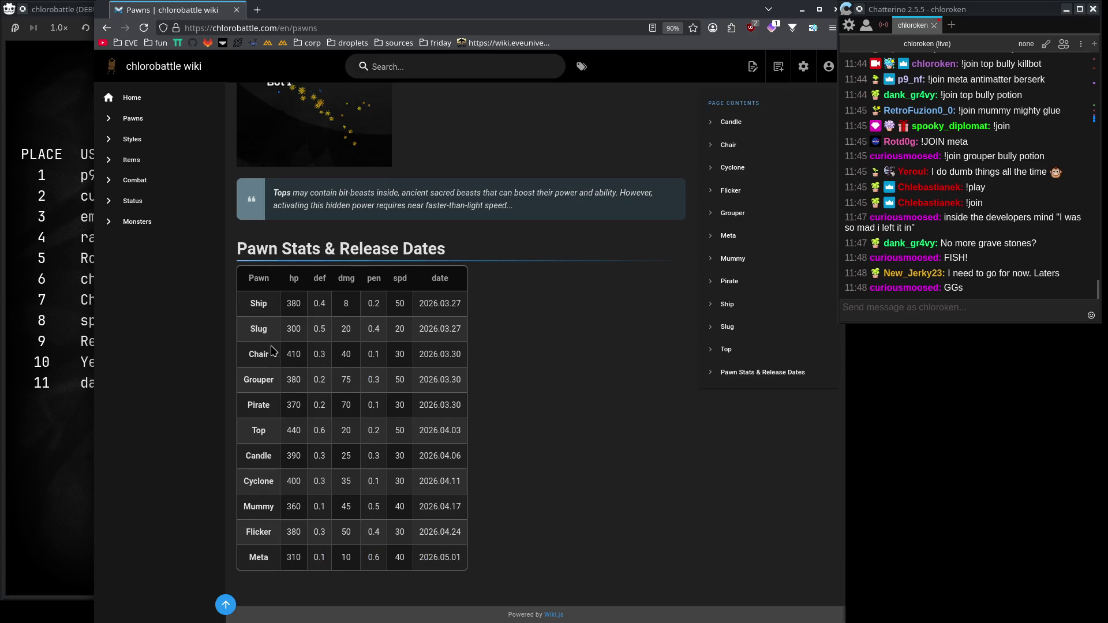
{"action": "left_click_drag", "start_coordinate": [285, 330], "coordinate": [473, 329]}
{"action": "left_click_drag", "start_coordinate": [286, 557], "coordinate": [312, 562]}
{"action": "left_click_drag", "start_coordinate": [263, 508], "coordinate": [540, 515]}
Recheck the Slug row, clear the selection and switch back to the game scoreboard.
{"action": "left_click", "coordinate": [540, 515]}
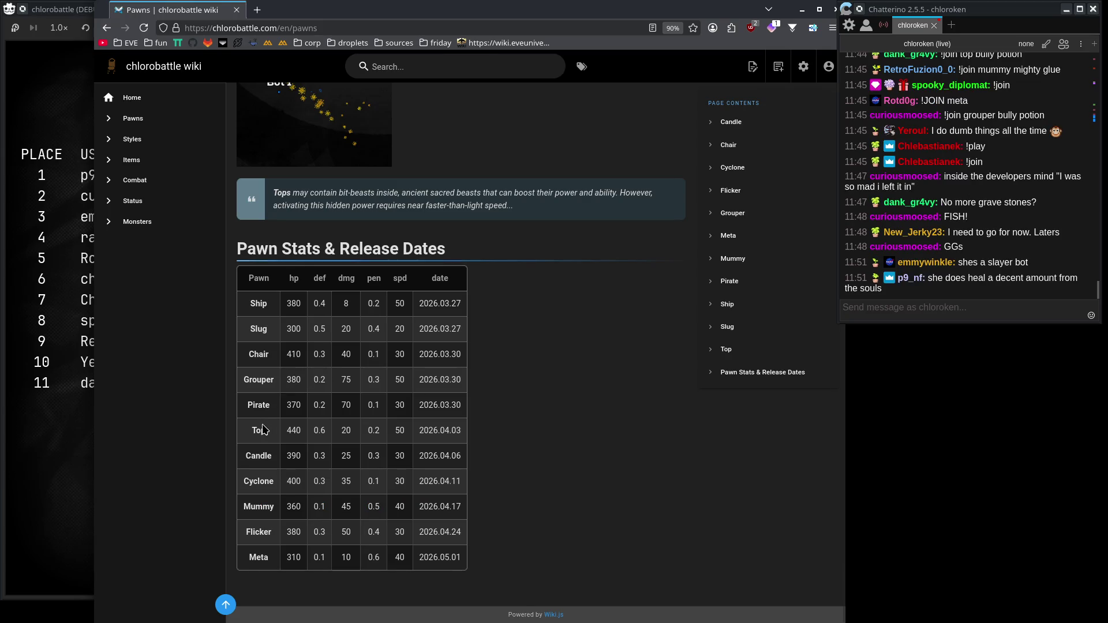
{"action": "left_click_drag", "start_coordinate": [271, 330], "coordinate": [514, 329]}
{"action": "left_click", "coordinate": [531, 386]}
{"action": "left_click", "coordinate": [542, 563]}
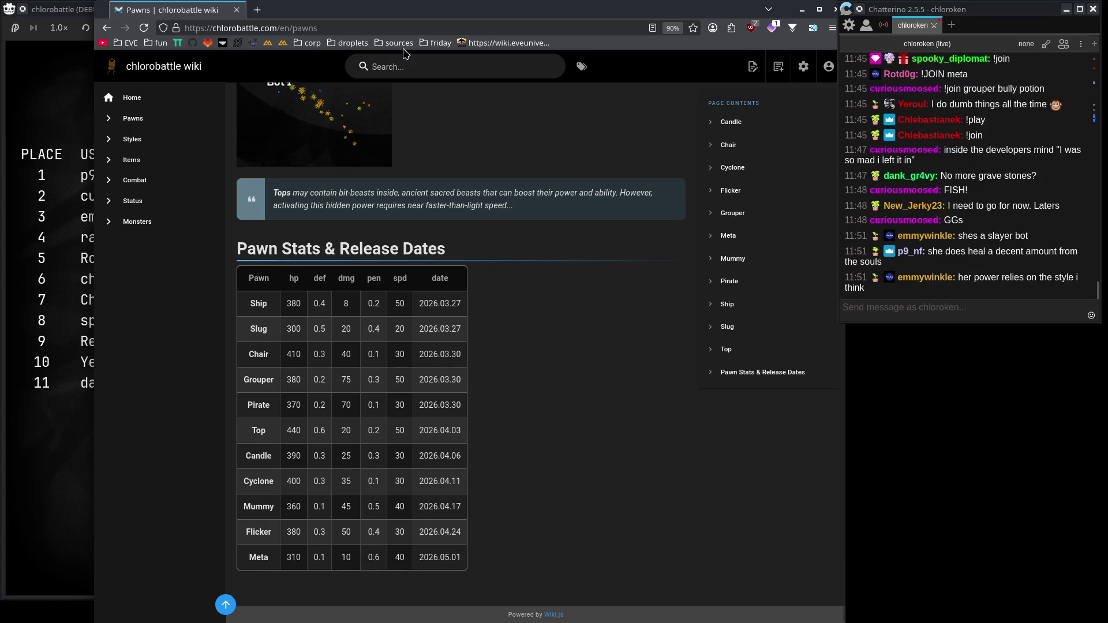
{"action": "key", "text": "alt+Tab"}
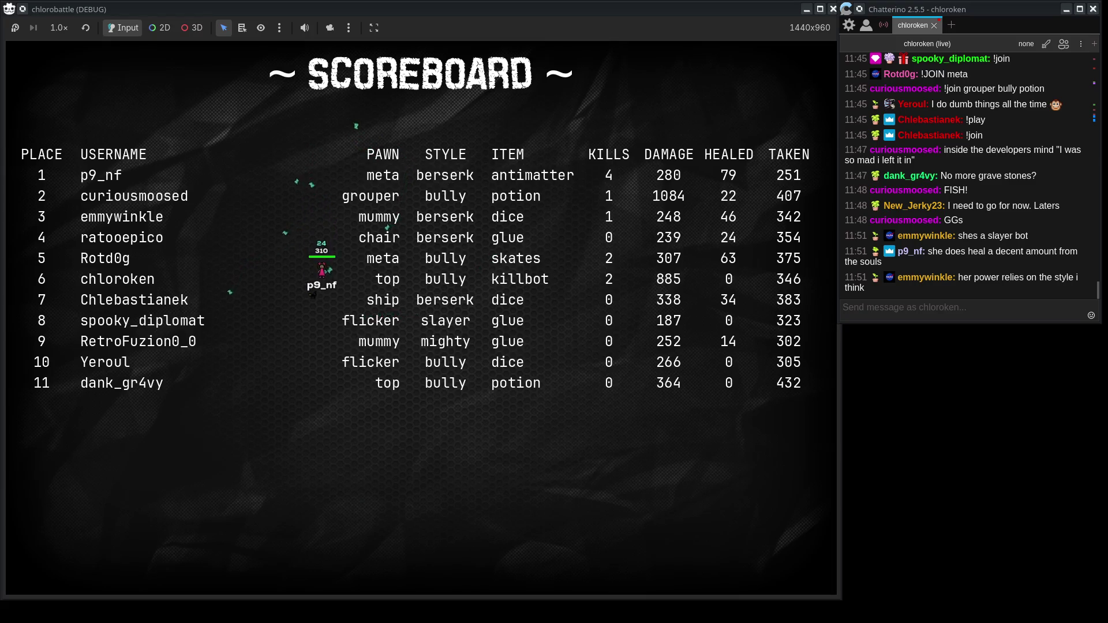
Run chlorobattle again with F5 and resend the 'flicker mighty skates' join message from chat.
{"action": "key", "text": "alt+Tab"}
{"action": "key", "text": "F5"}
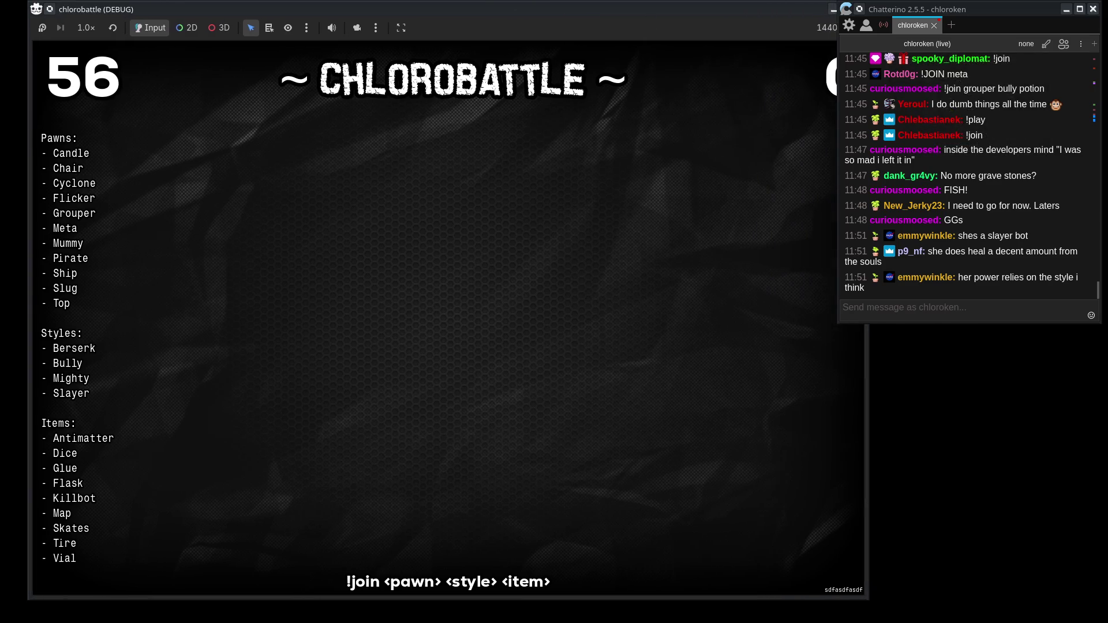
{"action": "left_click", "coordinate": [979, 311]}
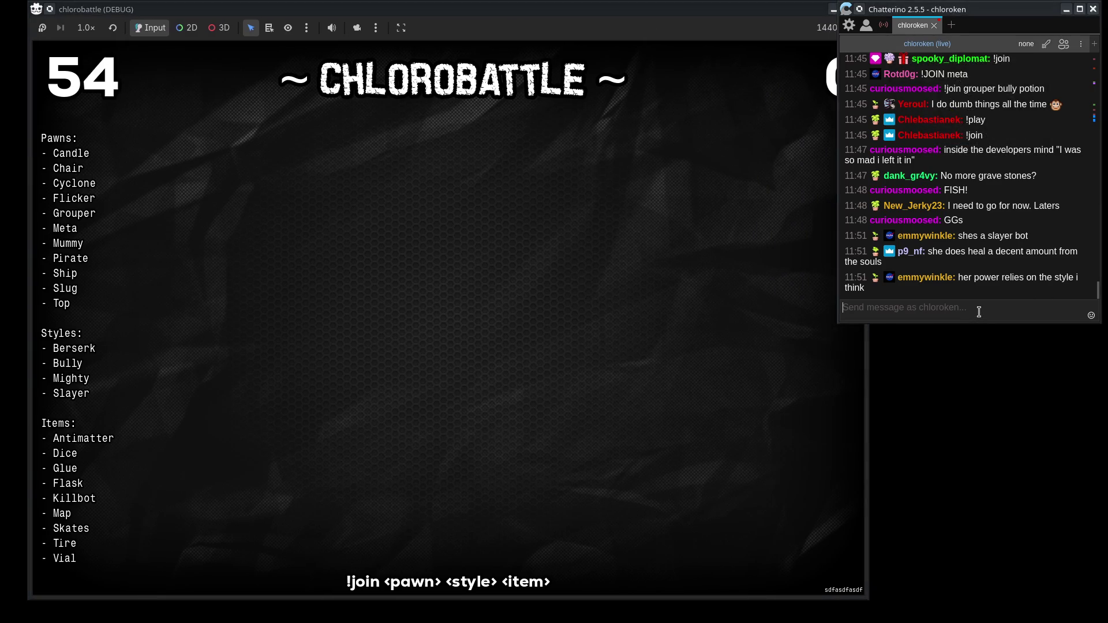
{"action": "key", "text": "Up"}
{"action": "key", "text": "Return"}
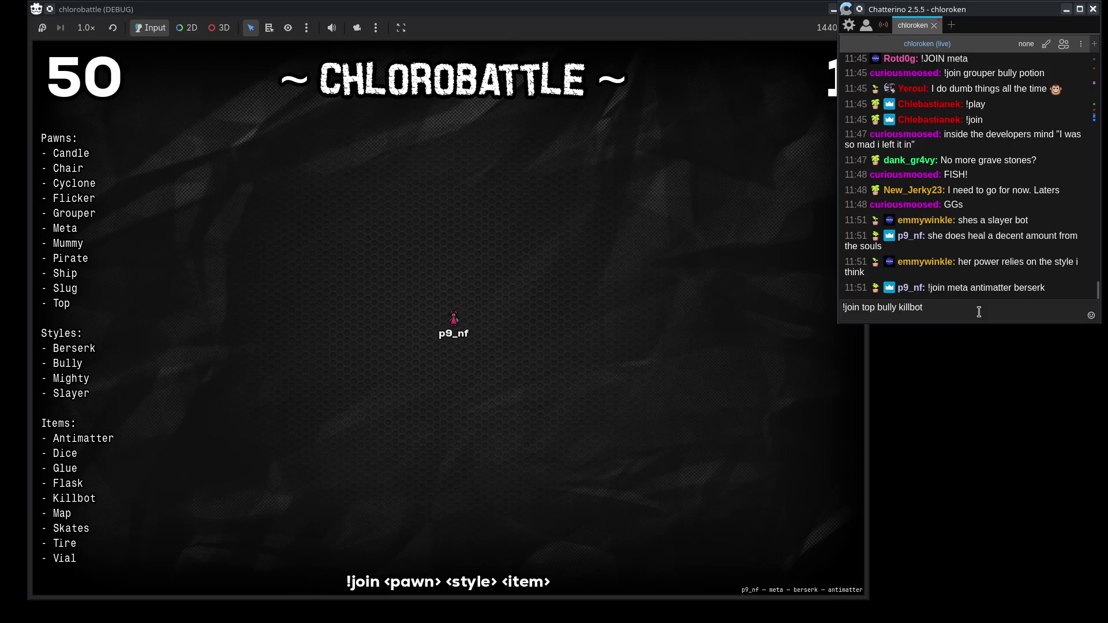
{"action": "key", "text": "Up"}
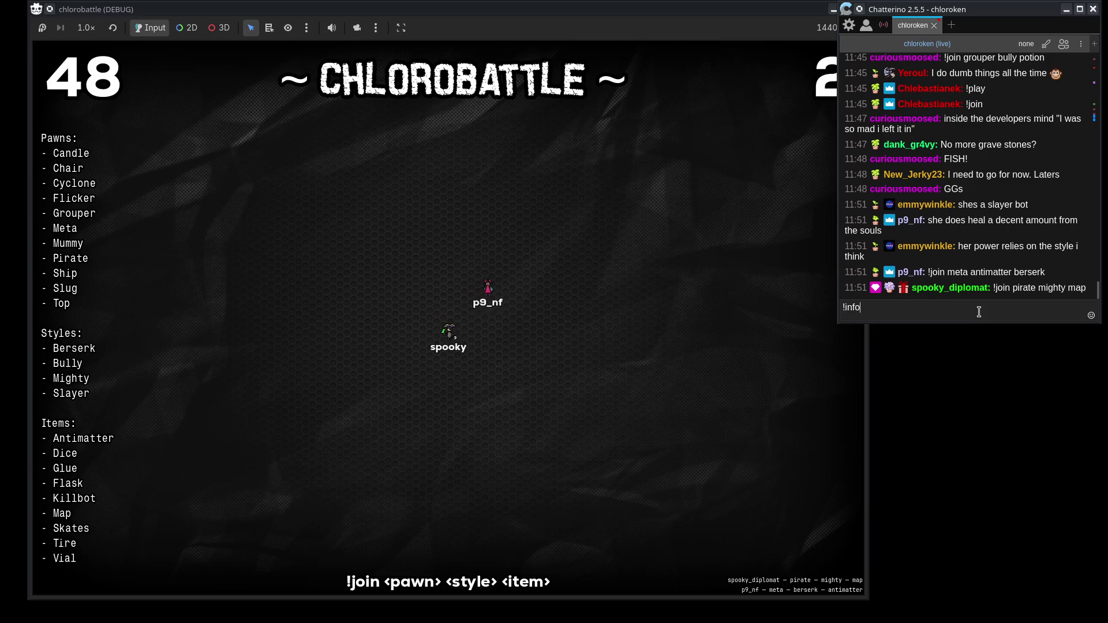
{"action": "key", "text": "Down"}
{"action": "key", "text": "Return"}
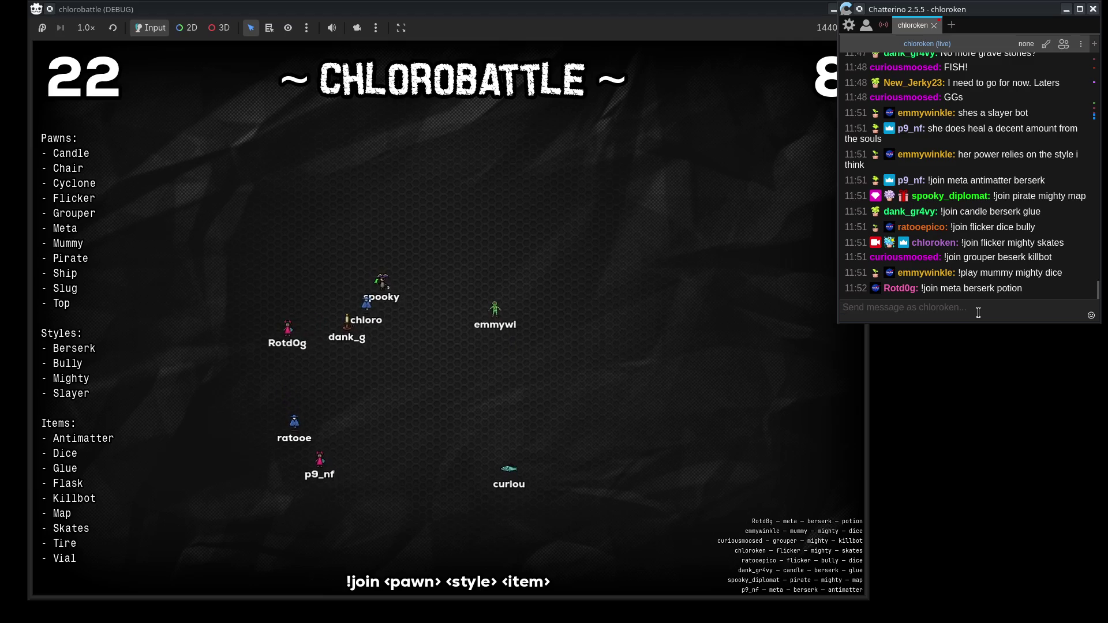
Select the word 'potion' in the latest chat join message while the match runs.
{"action": "double_click", "coordinate": [1011, 289]}
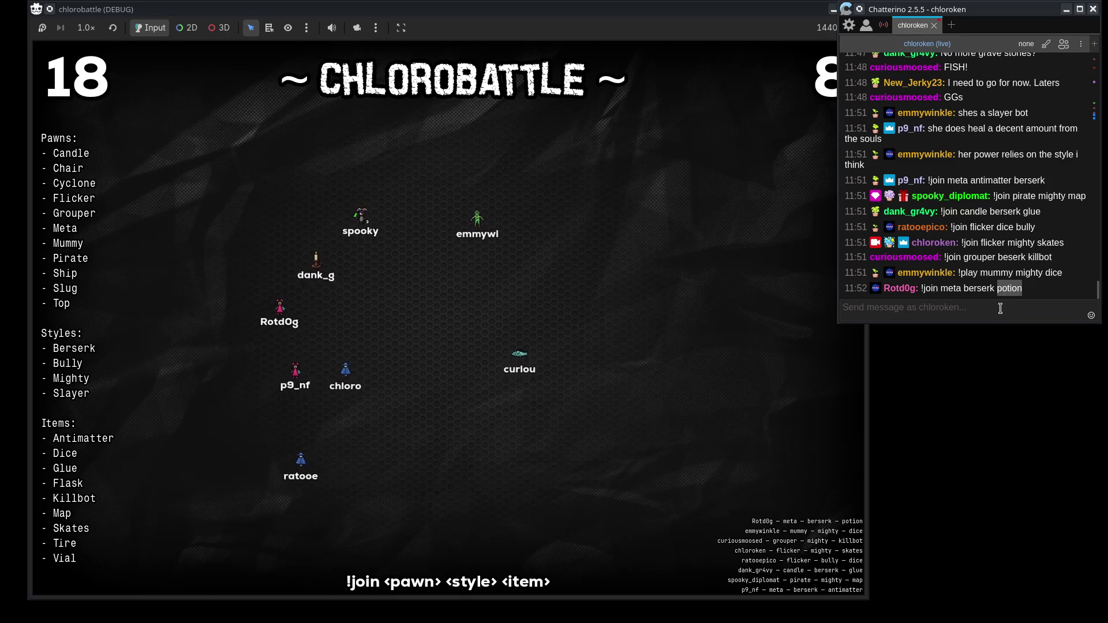
{"action": "left_click", "coordinate": [1011, 299]}
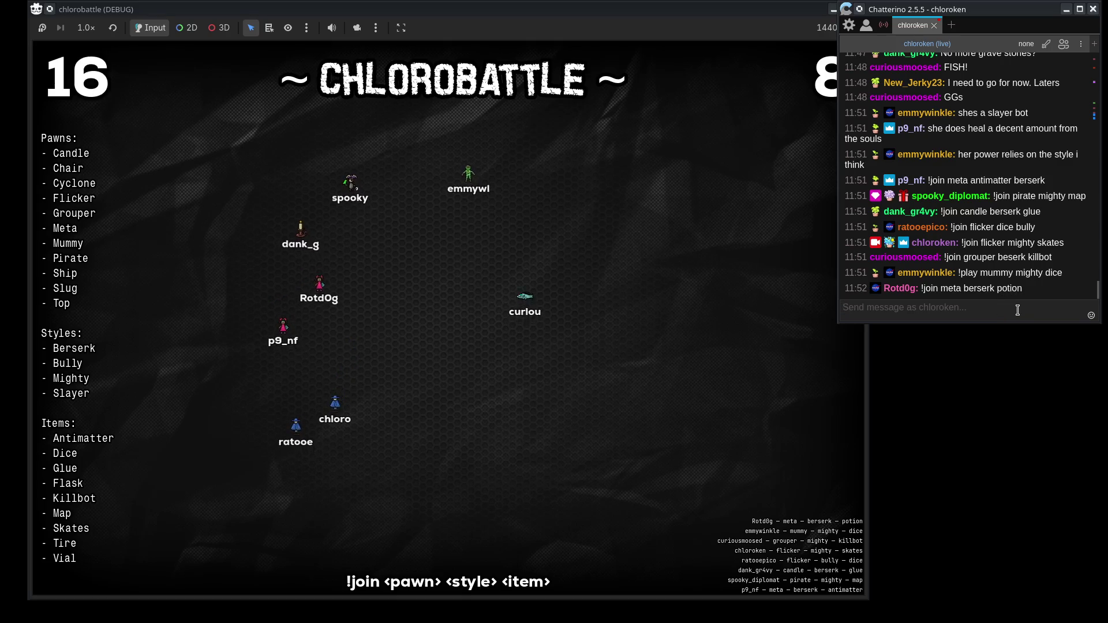
{"action": "triple_click", "coordinate": [1008, 291]}
{"action": "double_click", "coordinate": [1017, 293]}
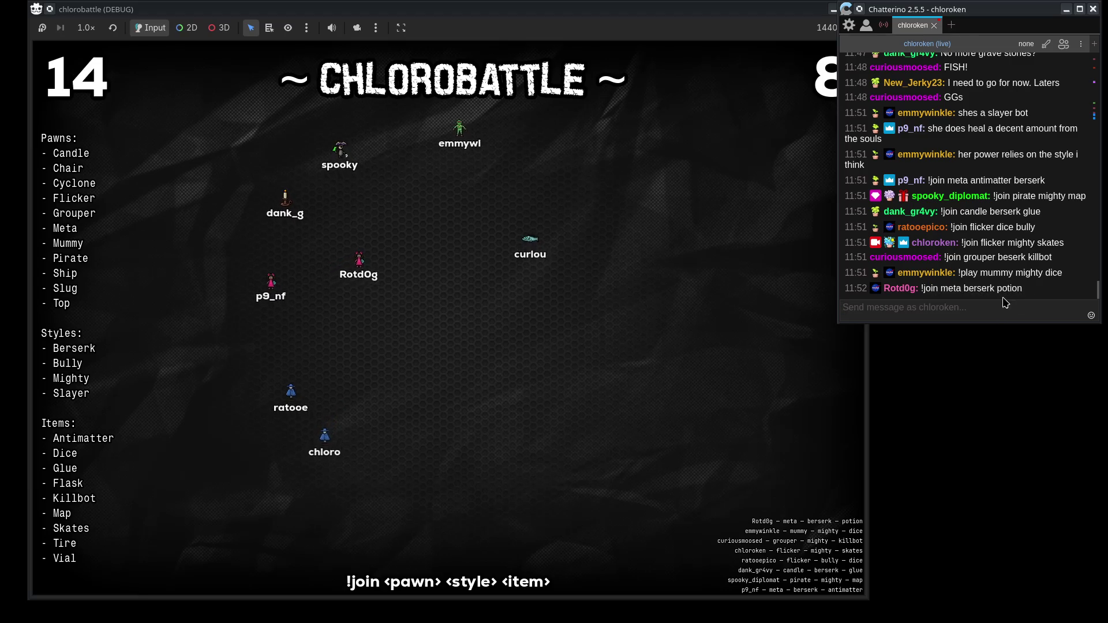
{"action": "left_click", "coordinate": [1017, 293]}
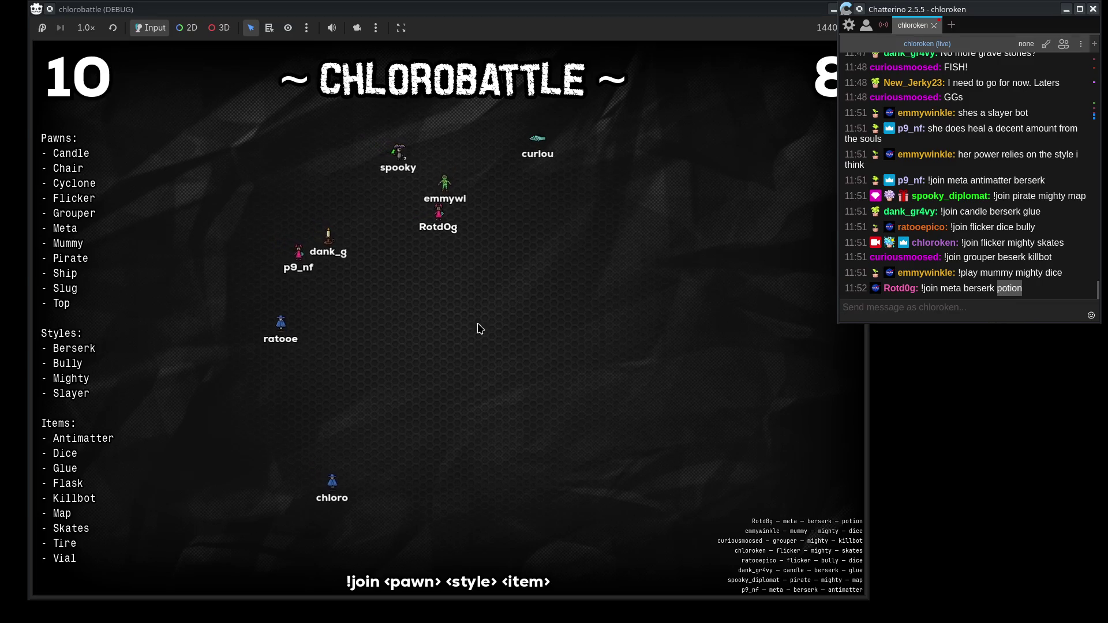
{"action": "left_click", "coordinate": [905, 314]}
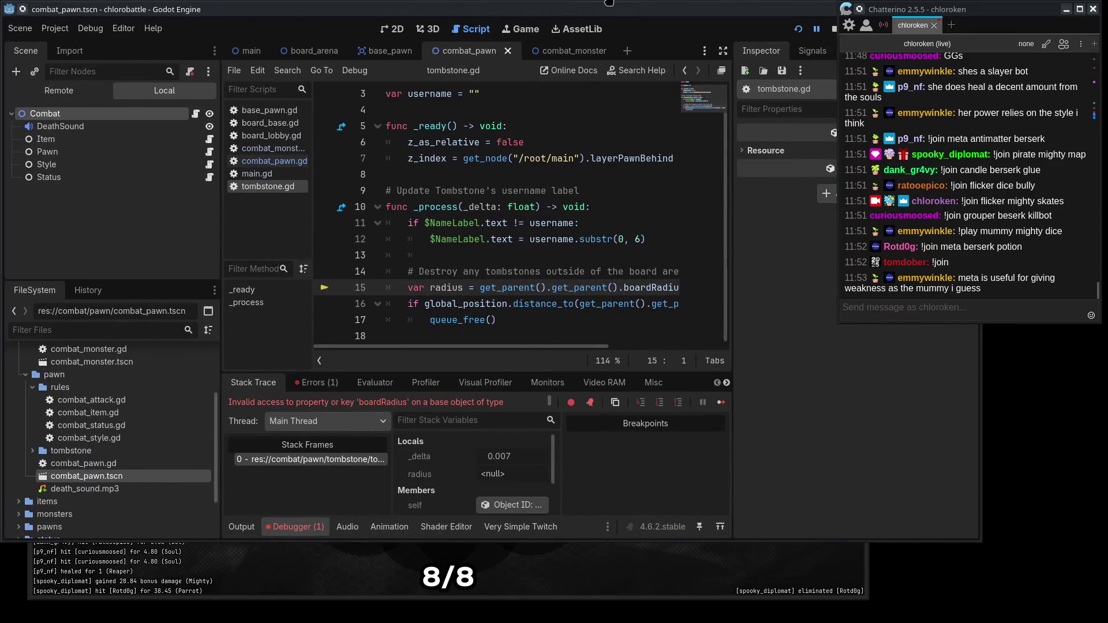
Widen the Godot editor and delete the extra get_parent(). on tombstone.gd line 15.
{"action": "left_click_drag", "start_coordinate": [982, 387], "coordinate": [1107, 387]}
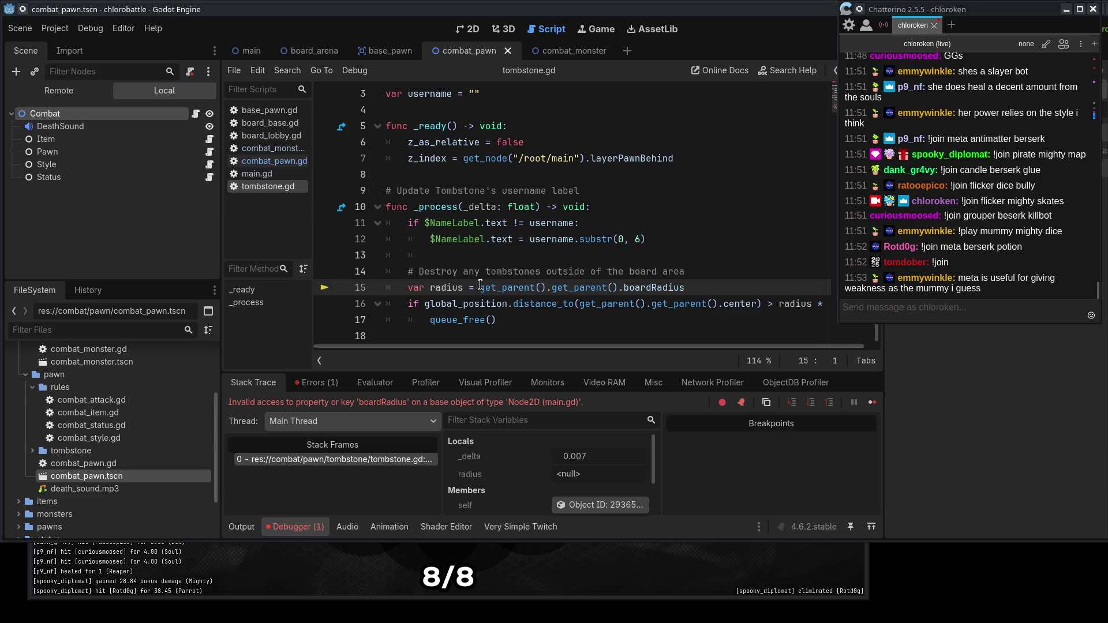
{"action": "scroll", "coordinate": [480, 285], "scroll_direction": "up", "scroll_amount": 1}
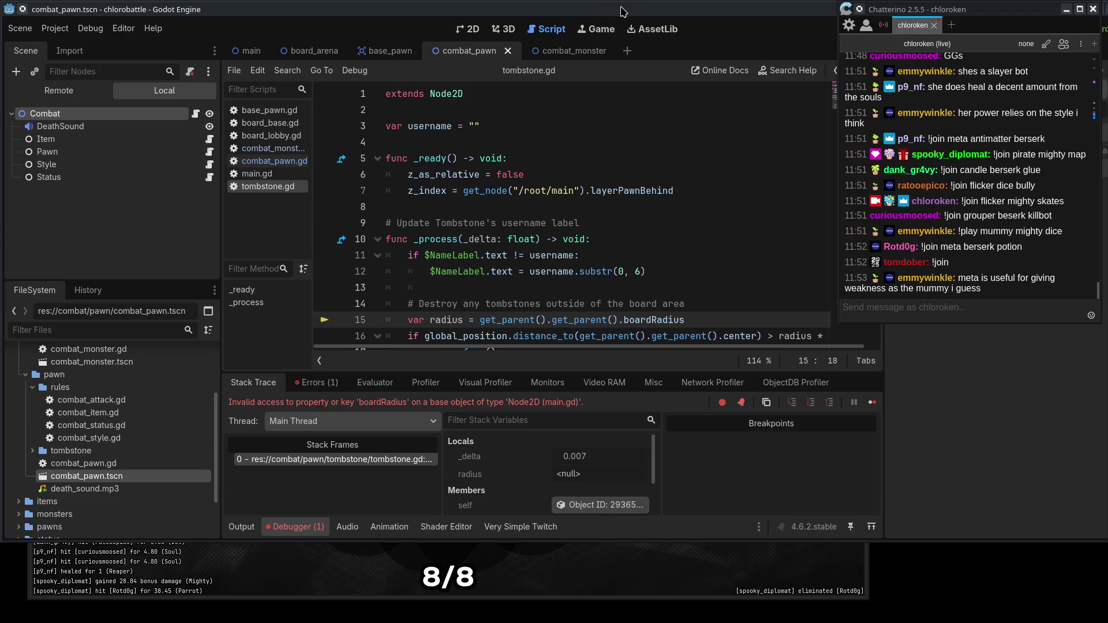
{"action": "left_click_drag", "start_coordinate": [621, 10], "coordinate": [592, 3]}
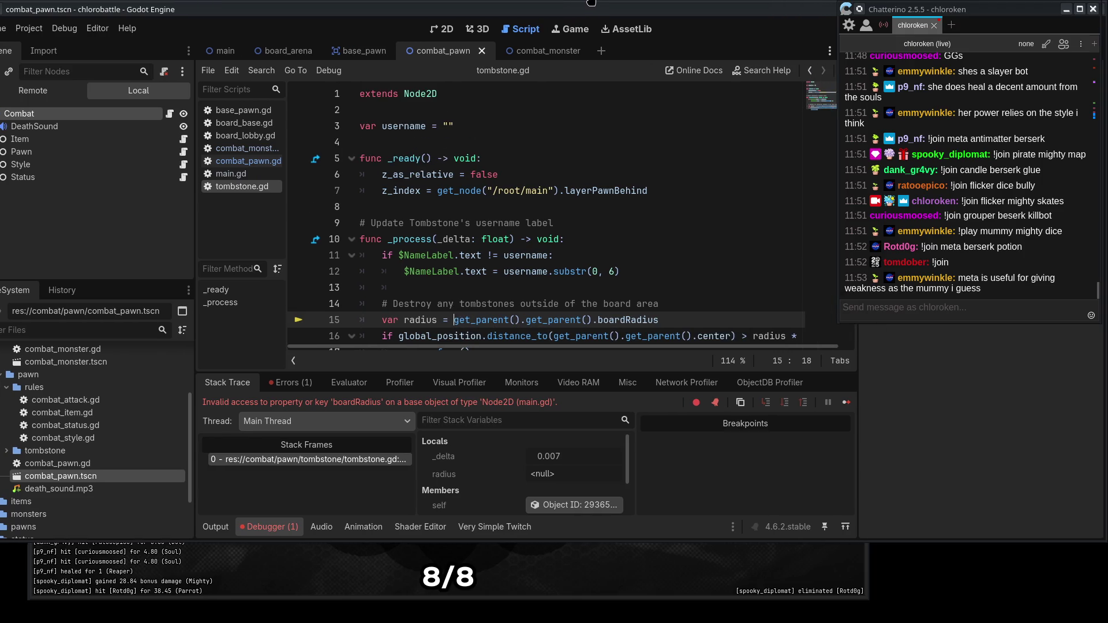
{"action": "left_click", "coordinate": [453, 325]}
{"action": "left_click", "coordinate": [526, 319], "text": "shift"}
{"action": "key", "text": "BackSpace"}
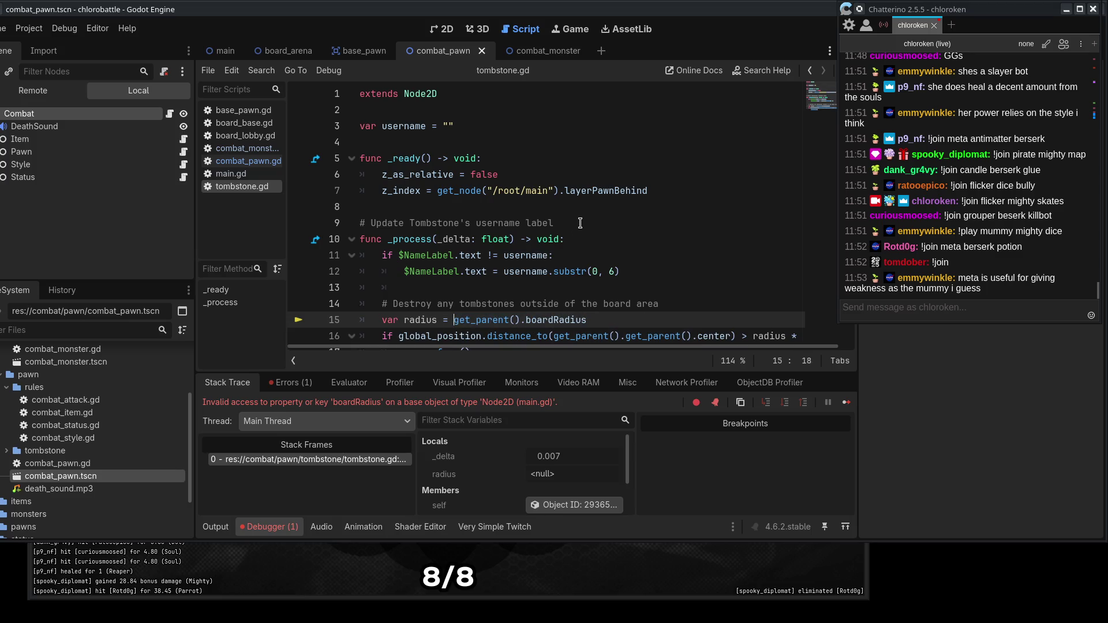
Remove the extra get_parent() on line 16, save tombstone.gd and resume the game.
{"action": "left_click", "coordinate": [580, 223]}
{"action": "left_click_drag", "start_coordinate": [893, 13], "coordinate": [908, 50]}
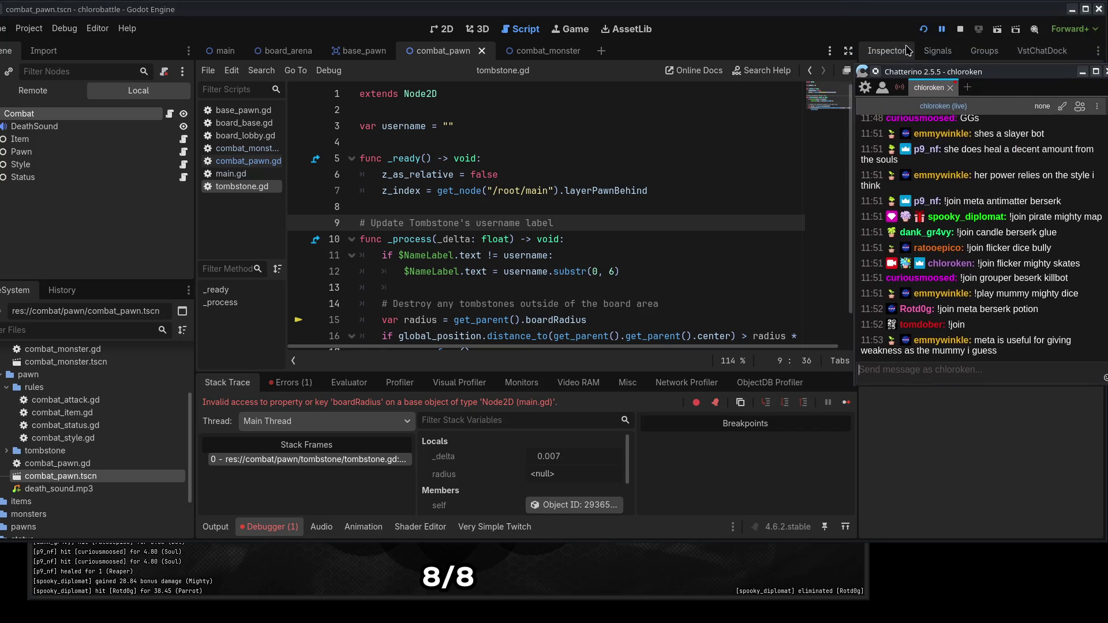
{"action": "left_click", "coordinate": [412, 307]}
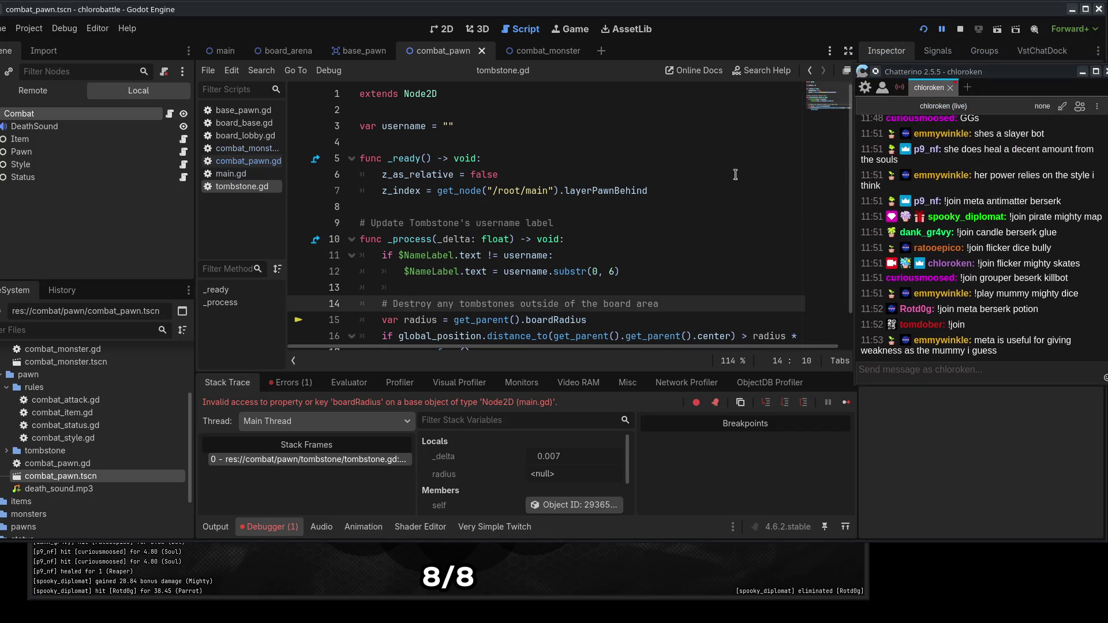
{"action": "left_click", "coordinate": [943, 30]}
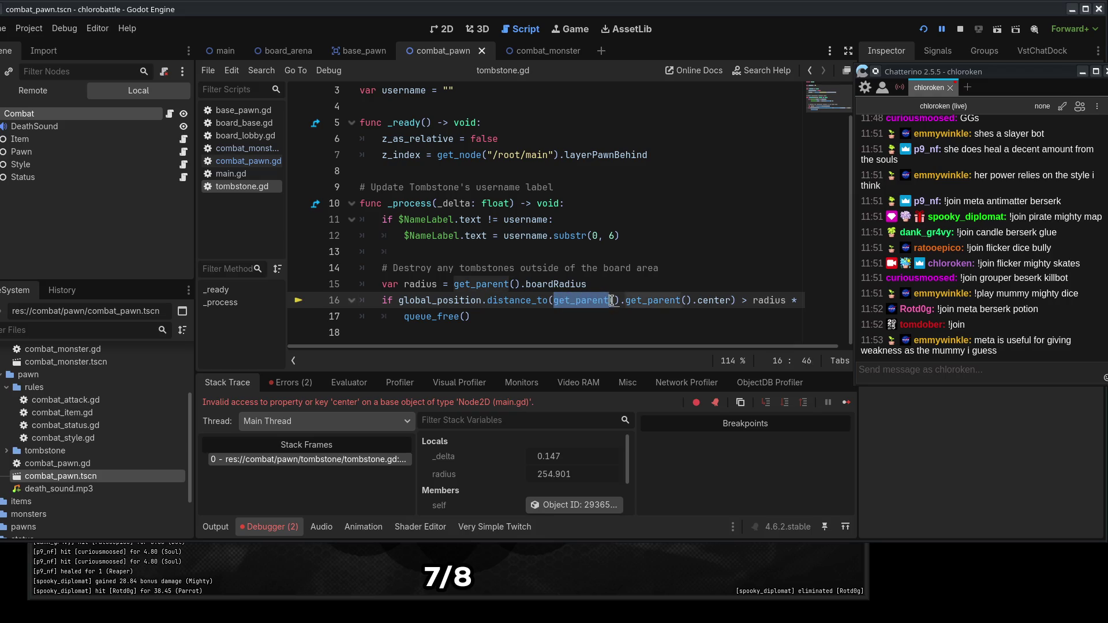
{"action": "key", "text": "BackSpace"}
{"action": "key", "text": "ctrl+s"}
{"action": "left_click", "coordinate": [943, 29]}
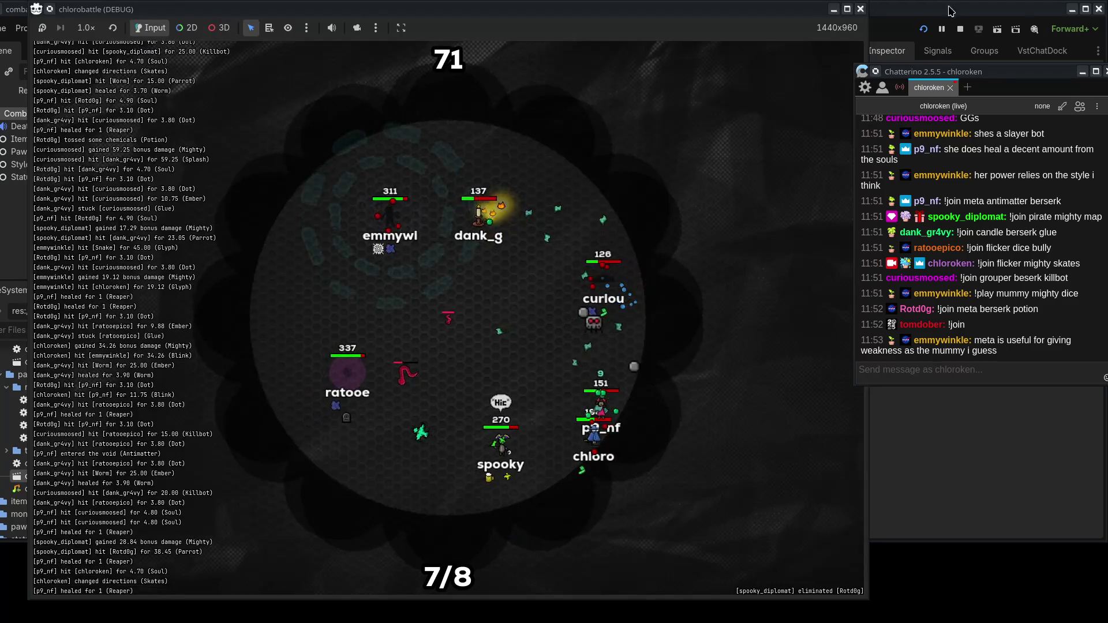
Shift the game window left and resize the chat window into the top-right corner beside it.
{"action": "left_click_drag", "start_coordinate": [1038, 74], "coordinate": [1028, 11]}
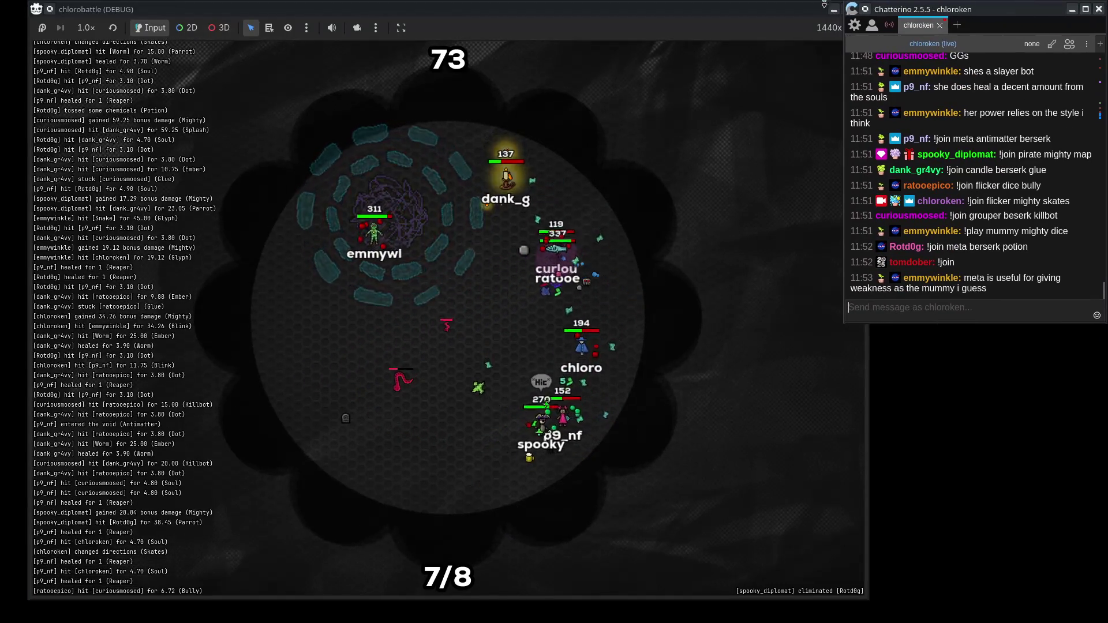
{"action": "left_click_drag", "start_coordinate": [751, 9], "coordinate": [723, 10]}
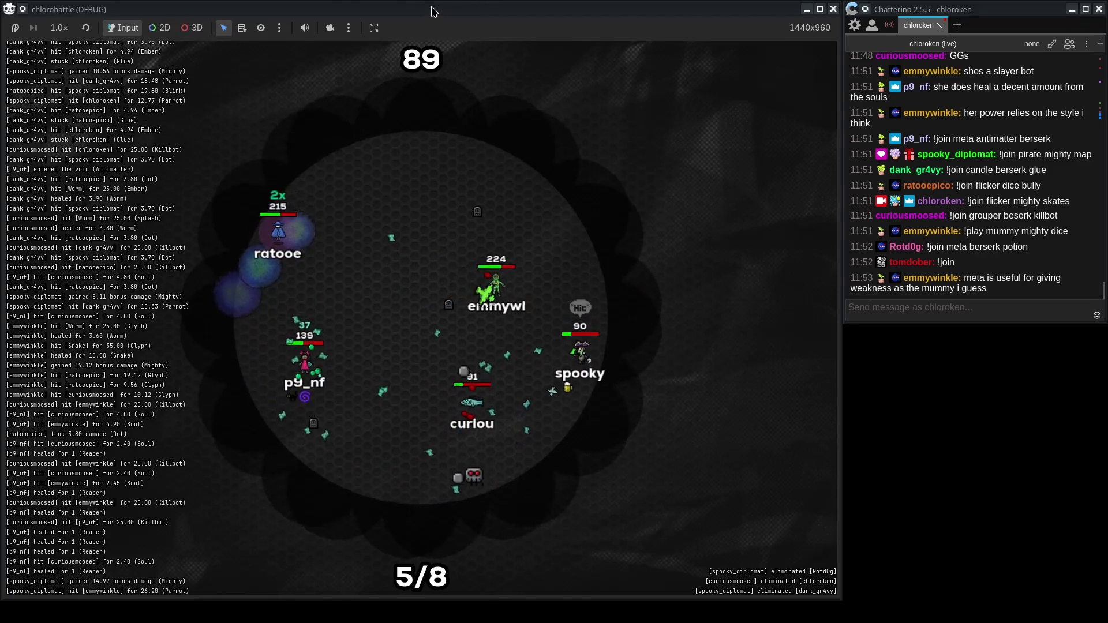
{"action": "left_click_drag", "start_coordinate": [982, 9], "coordinate": [137, 9]}
{"action": "mouse_move", "coordinate": [392, 3]}
{"action": "left_mouse_down"}
{"action": "mouse_move", "coordinate": [658, 3]}
{"action": "mouse_move", "coordinate": [388, 3]}
{"action": "left_mouse_up"}
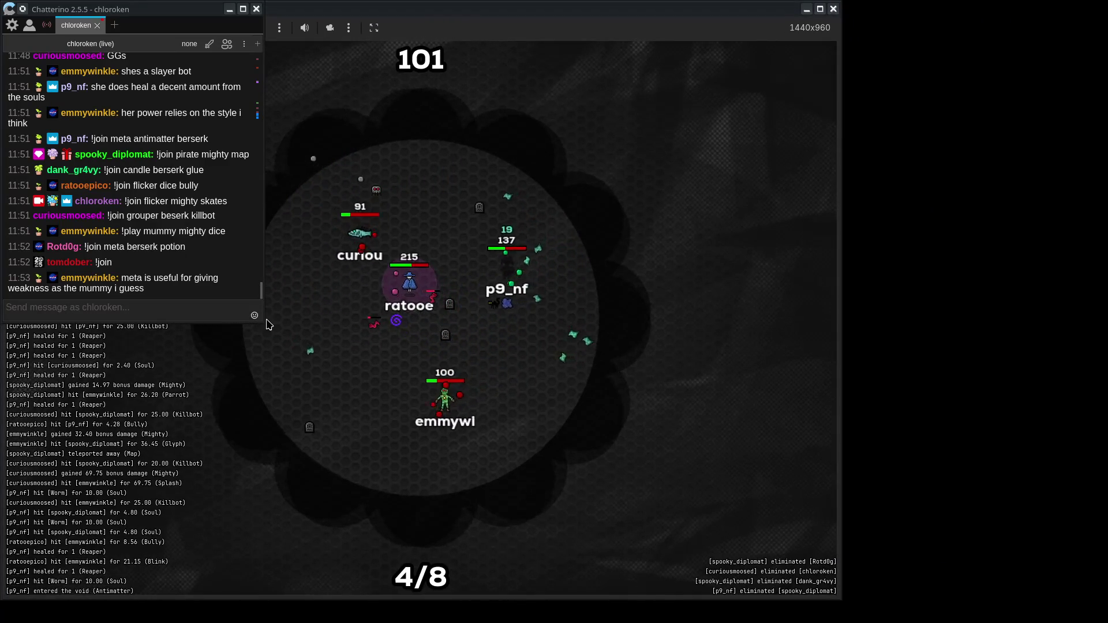
{"action": "mouse_move", "coordinate": [263, 325]}
{"action": "left_mouse_down"}
{"action": "mouse_move", "coordinate": [181, 293]}
{"action": "mouse_move", "coordinate": [238, 220]}
{"action": "left_mouse_up"}
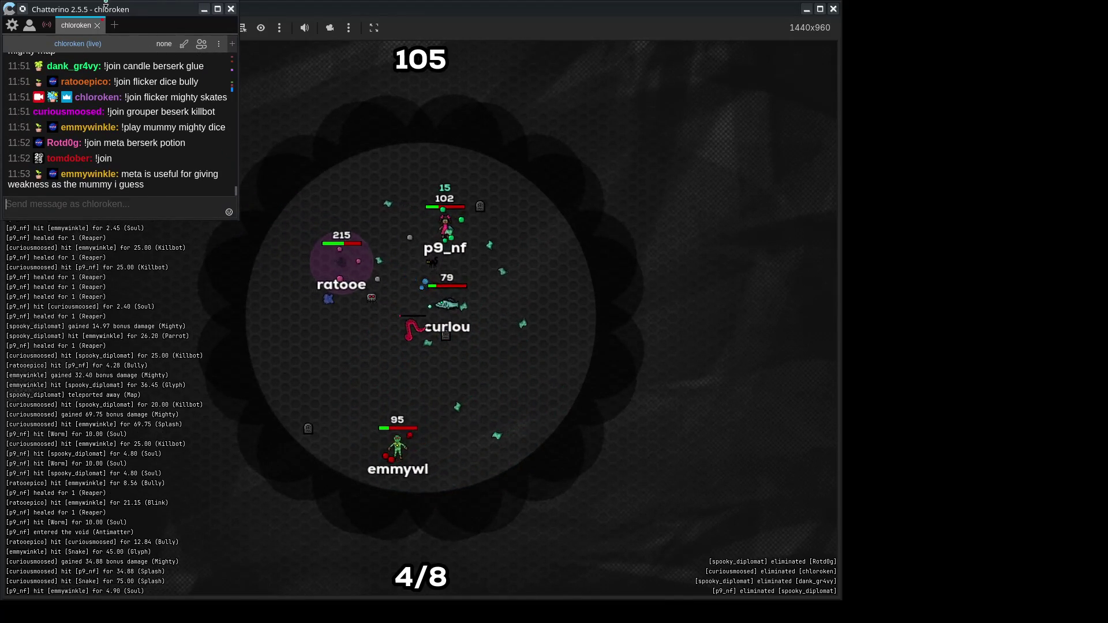
{"action": "left_click_drag", "start_coordinate": [103, 9], "coordinate": [971, 10]}
{"action": "left_click_drag", "start_coordinate": [870, 79], "coordinate": [844, 79]}
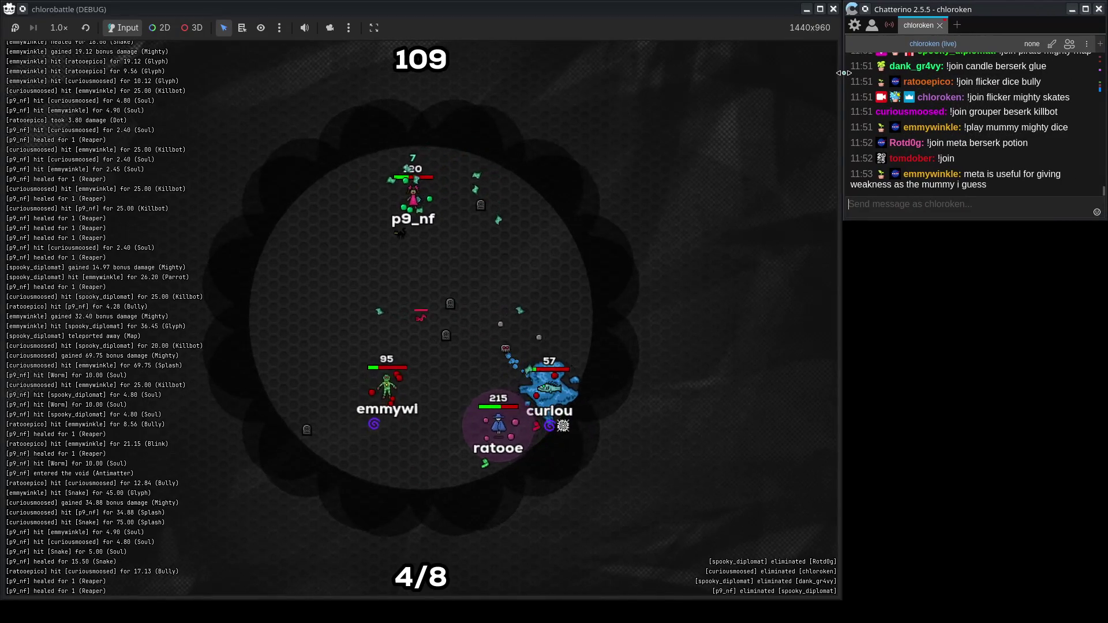
{"action": "left_click_drag", "start_coordinate": [937, 218], "coordinate": [936, 372]}
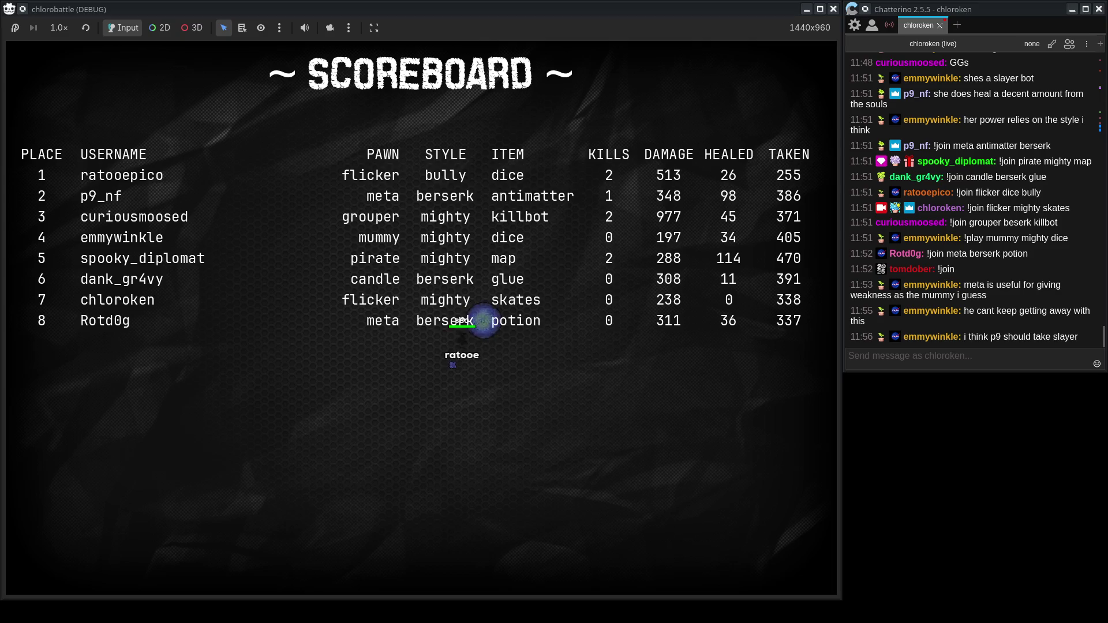
{"action": "mouse_move", "coordinate": [274, 3]}
{"action": "left_mouse_down"}
{"action": "mouse_move", "coordinate": [247, 3]}
{"action": "mouse_move", "coordinate": [274, 3]}
{"action": "left_mouse_up"}
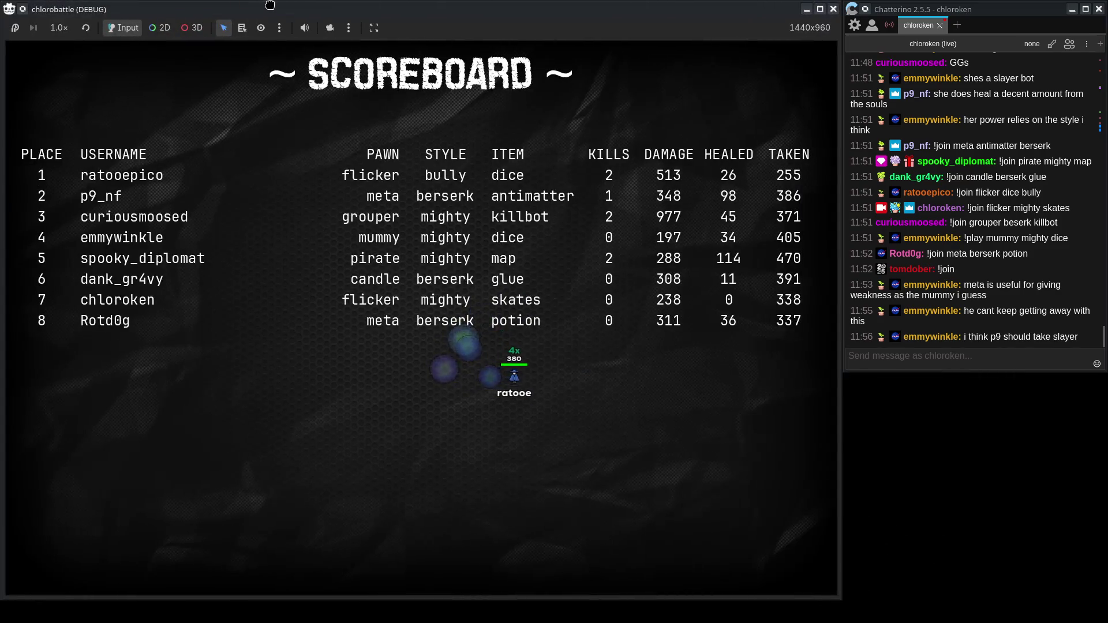
{"action": "key", "text": "alt+Tab"}
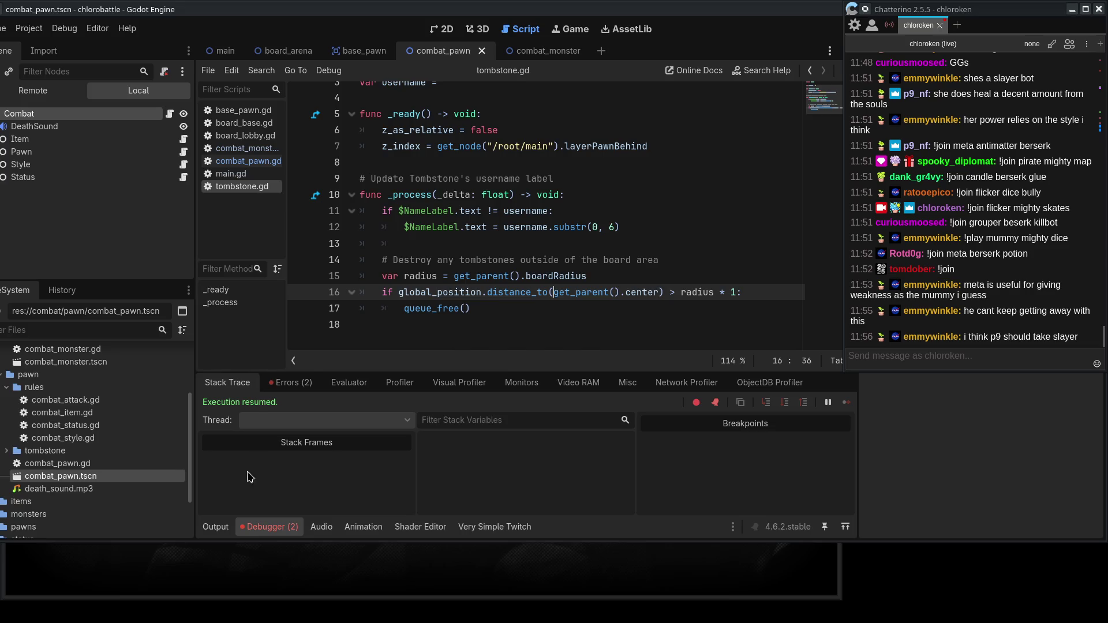
{"action": "left_click", "coordinate": [215, 527]}
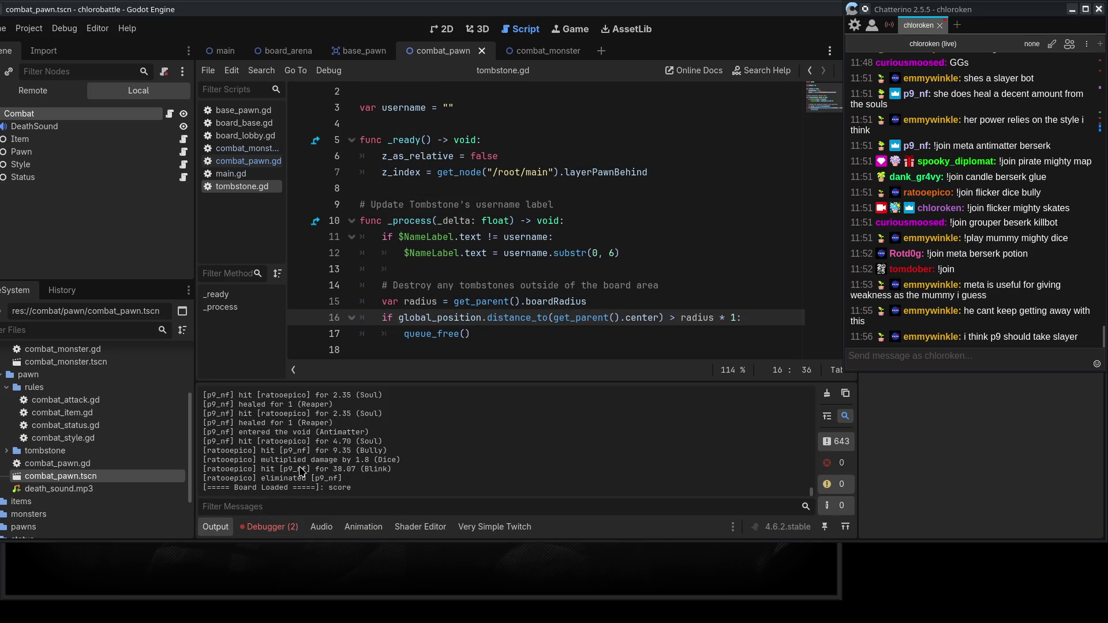
{"action": "left_click_drag", "start_coordinate": [312, 461], "coordinate": [441, 477]}
{"action": "left_click", "coordinate": [441, 477]}
{"action": "left_click_drag", "start_coordinate": [316, 461], "coordinate": [479, 472]}
{"action": "left_click", "coordinate": [479, 472]}
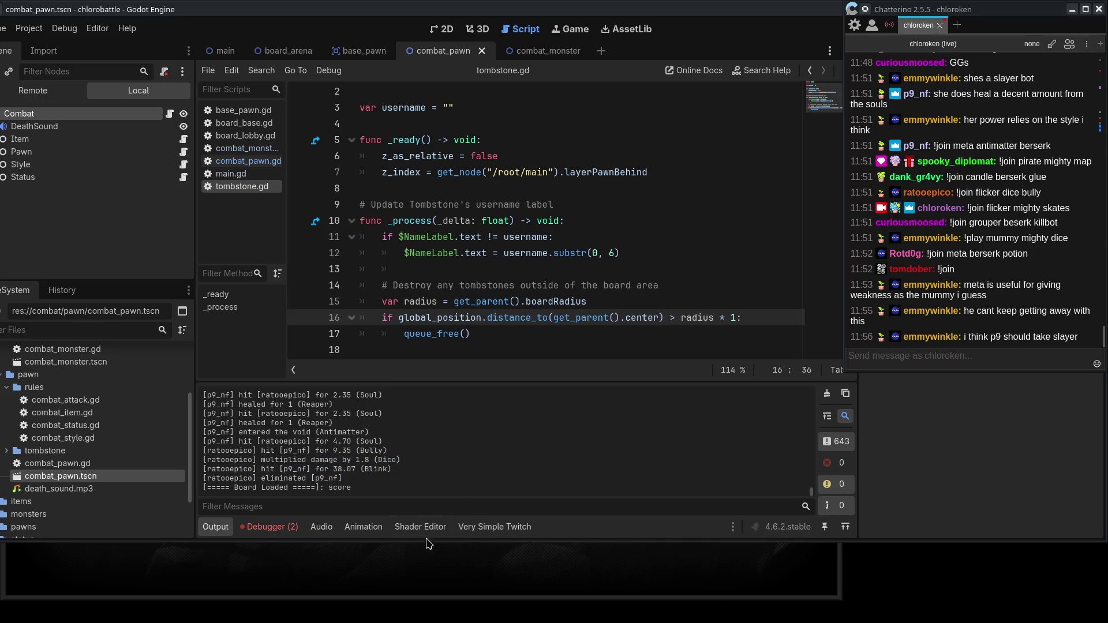
{"action": "left_click", "coordinate": [409, 573]}
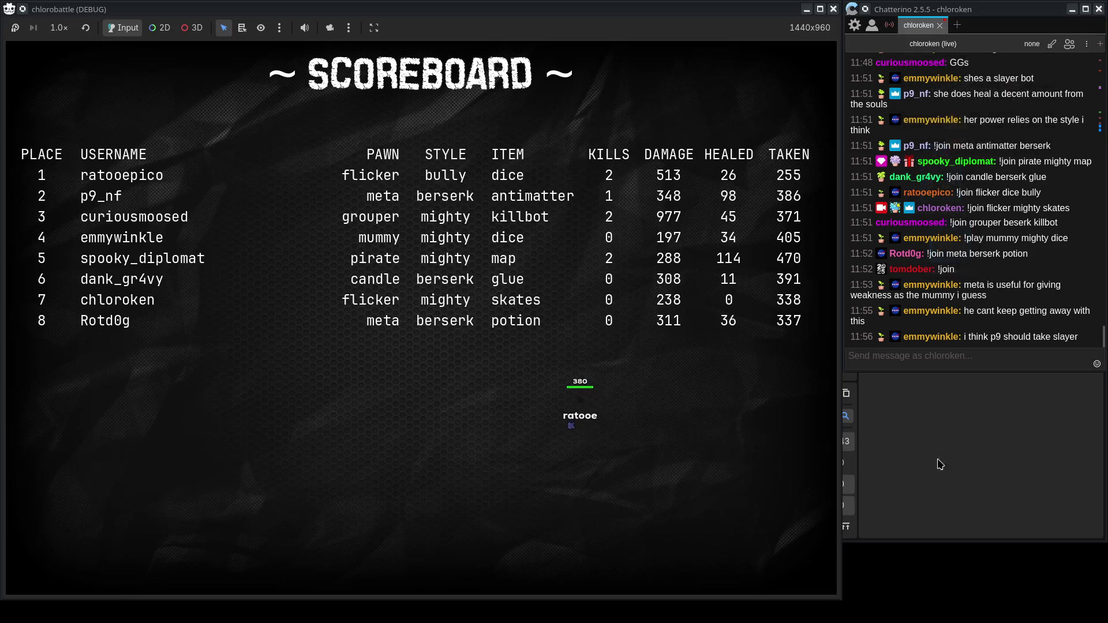
{"action": "key", "text": "alt+Tab"}
{"action": "left_click_drag", "start_coordinate": [750, 9], "coordinate": [347, 67]}
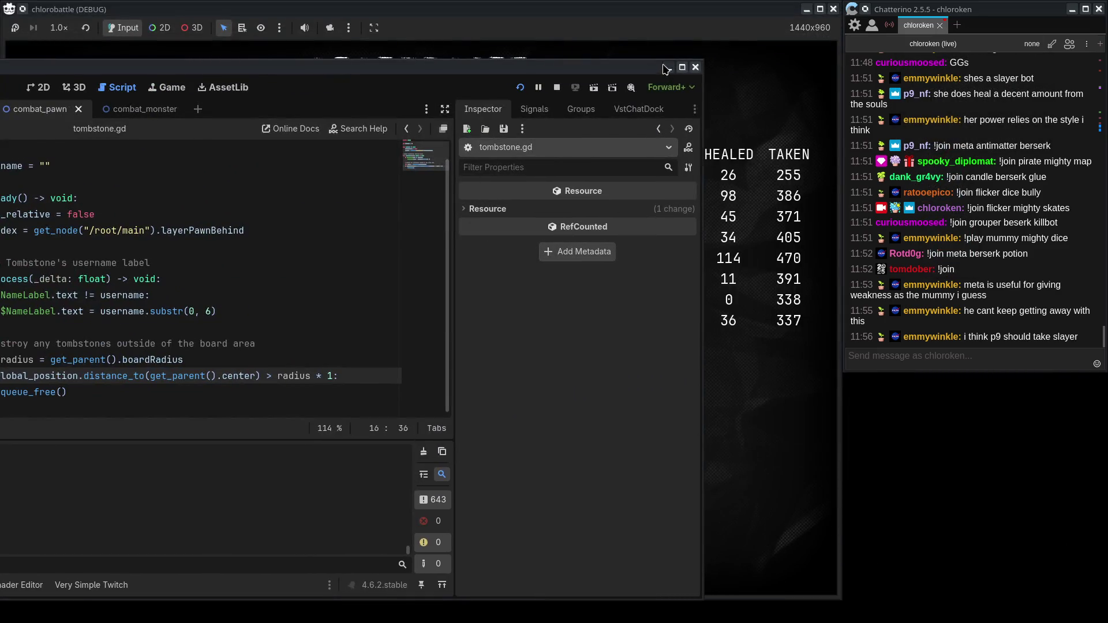
{"action": "left_click", "coordinate": [665, 67]}
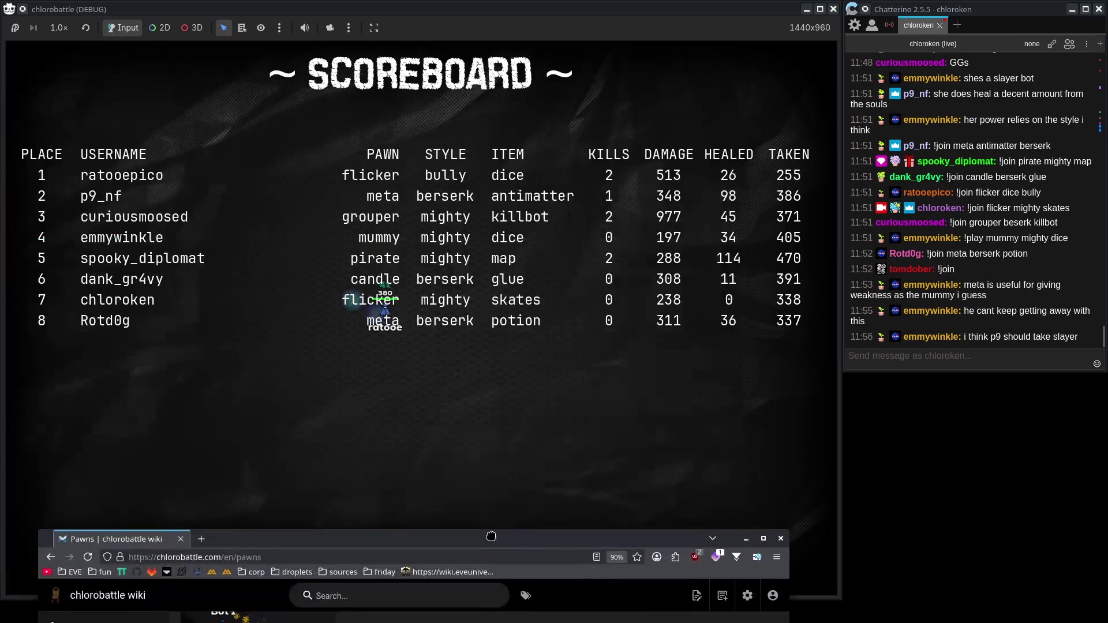
Move the wiki window over the game and open the Monsters page, highlighting its intro.
{"action": "mouse_move", "coordinate": [527, 534]}
{"action": "left_mouse_down"}
{"action": "mouse_move", "coordinate": [539, 110]}
{"action": "mouse_move", "coordinate": [492, 36]}
{"action": "left_mouse_up"}
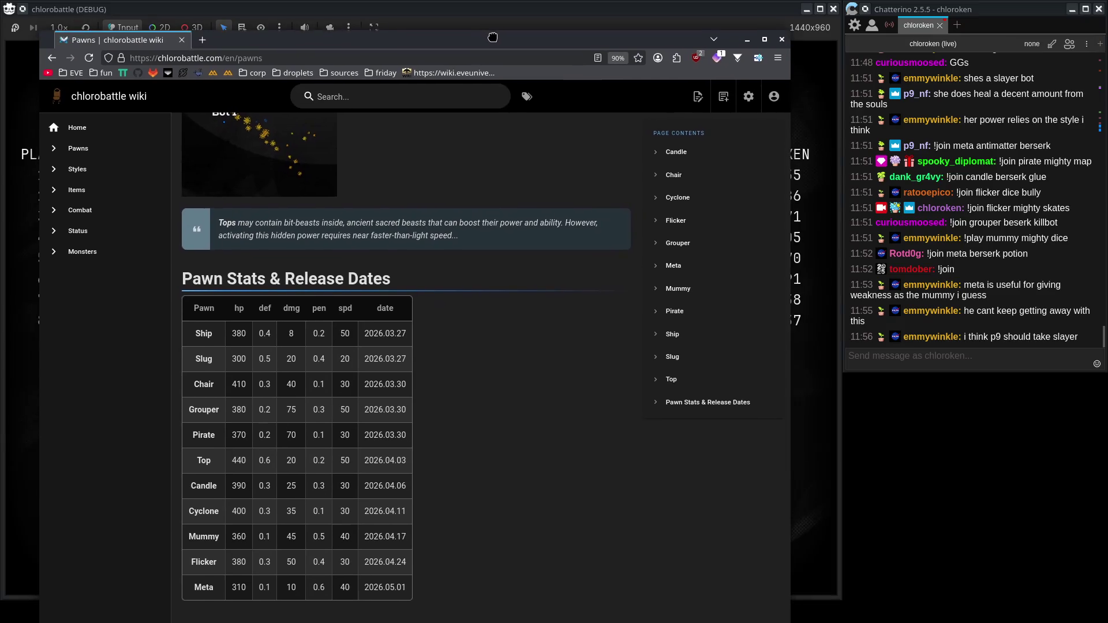
{"action": "scroll", "coordinate": [405, 346], "scroll_direction": "up", "scroll_amount": 5}
{"action": "left_click", "coordinate": [130, 252]}
{"action": "left_click_drag", "start_coordinate": [332, 176], "coordinate": [544, 593]}
{"action": "left_click", "coordinate": [528, 589]}
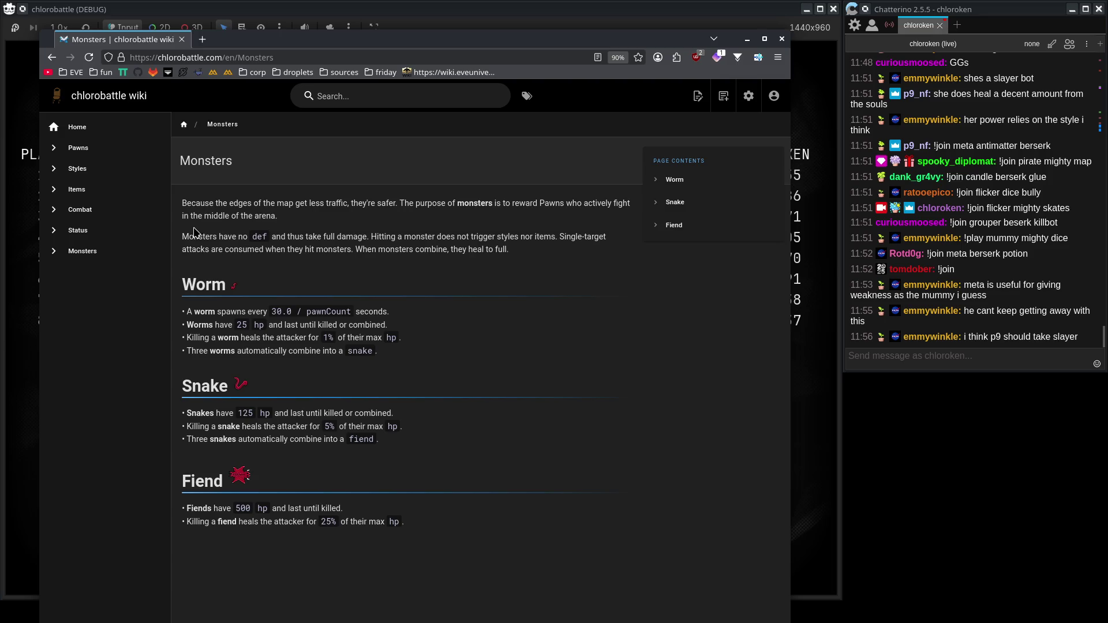
{"action": "left_click_drag", "start_coordinate": [253, 248], "coordinate": [509, 249]}
{"action": "left_click", "coordinate": [498, 282]}
Highlight the Worm, Snake and Fiend descriptions to read their hp and healing.
{"action": "left_click_drag", "start_coordinate": [428, 286], "coordinate": [477, 574]}
{"action": "left_click", "coordinate": [478, 572]}
{"action": "left_click_drag", "start_coordinate": [183, 278], "coordinate": [514, 575]}
{"action": "left_click", "coordinate": [516, 581]}
{"action": "mouse_move", "coordinate": [453, 536]}
{"action": "left_mouse_down"}
{"action": "mouse_move", "coordinate": [247, 388]}
{"action": "mouse_move", "coordinate": [183, 278]}
{"action": "mouse_move", "coordinate": [181, 312]}
{"action": "mouse_move", "coordinate": [436, 536]}
{"action": "left_mouse_up"}
{"action": "left_click", "coordinate": [481, 563]}
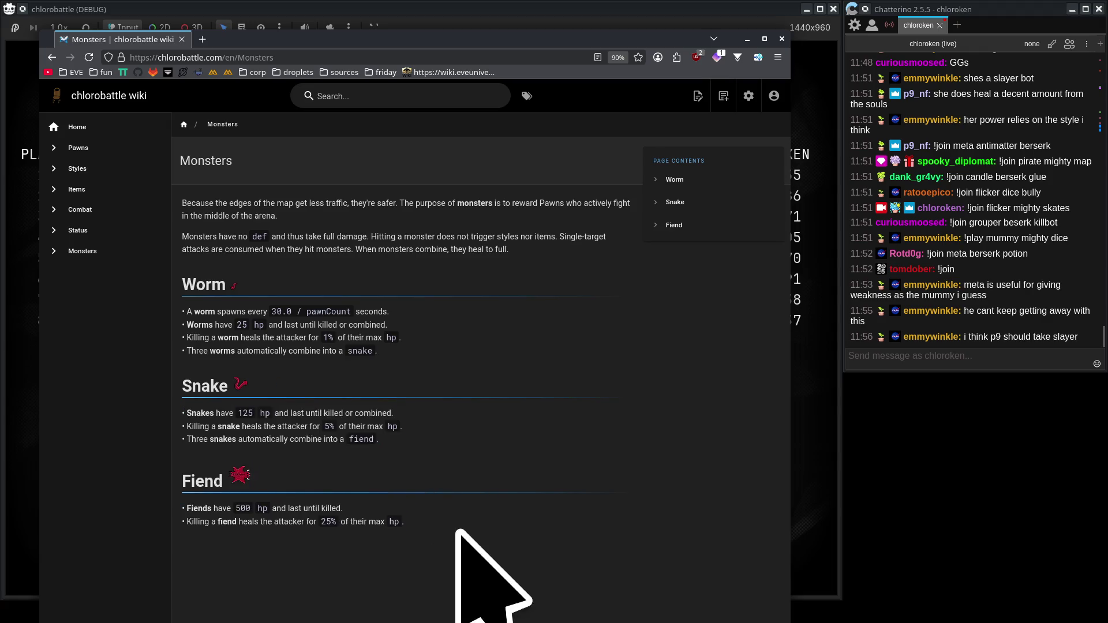
Open the Styles wiki page and scroll through it to read the Bully style entry.
{"action": "left_click", "coordinate": [118, 168]}
{"action": "scroll", "coordinate": [396, 409], "scroll_direction": "down", "scroll_amount": 7}
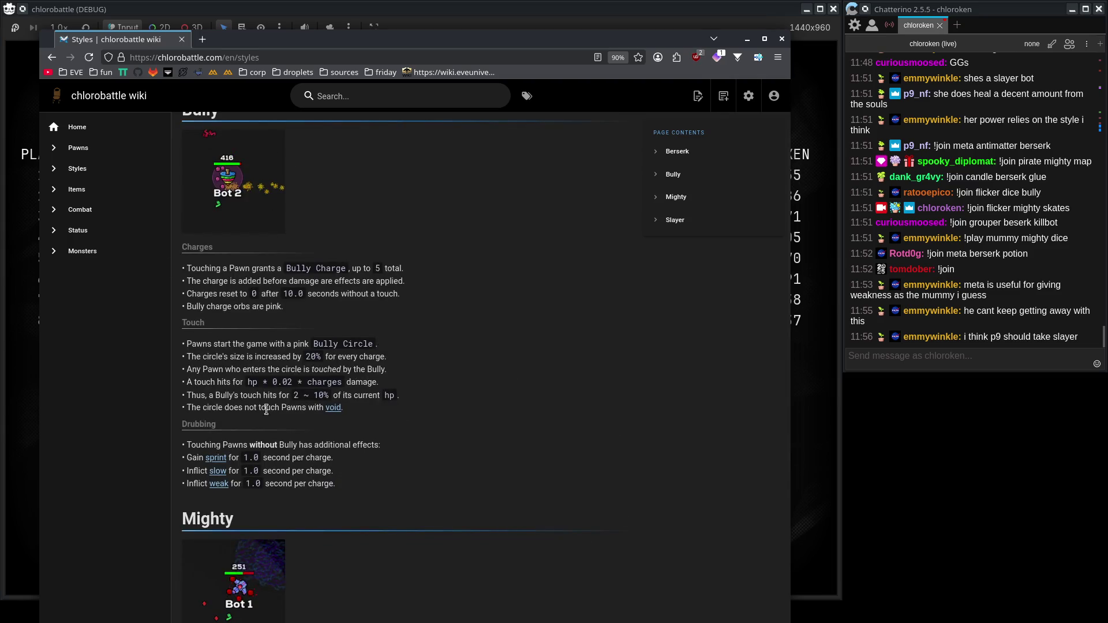
{"action": "scroll", "coordinate": [378, 285], "scroll_direction": "up", "scroll_amount": 1}
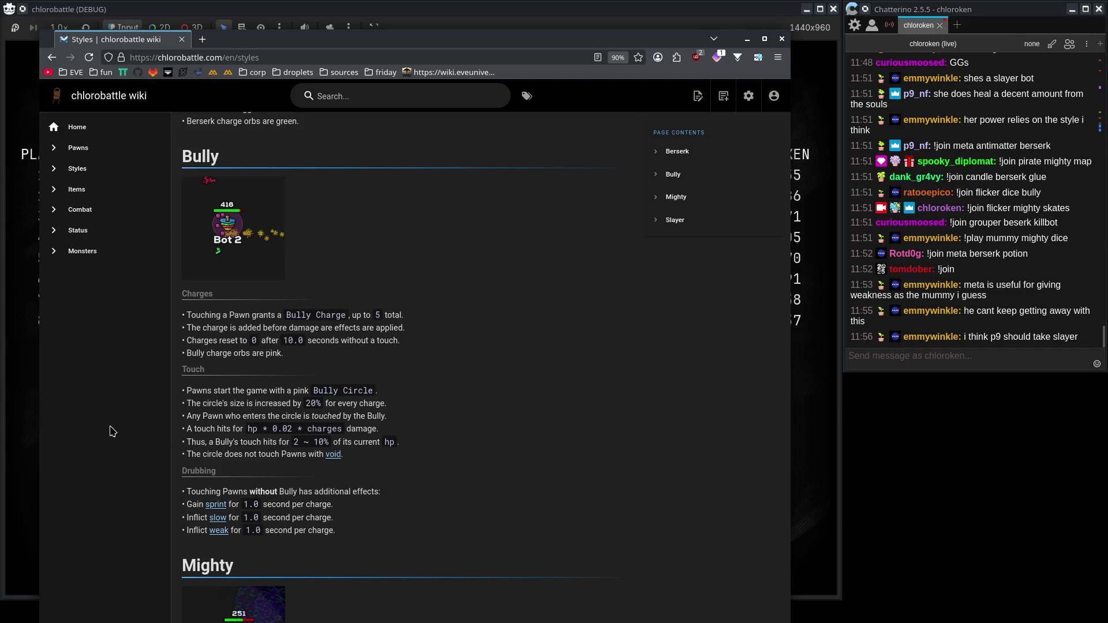
{"action": "scroll", "coordinate": [107, 416], "scroll_direction": "down", "scroll_amount": 3}
{"action": "scroll", "coordinate": [116, 413], "scroll_direction": "up", "scroll_amount": 3}
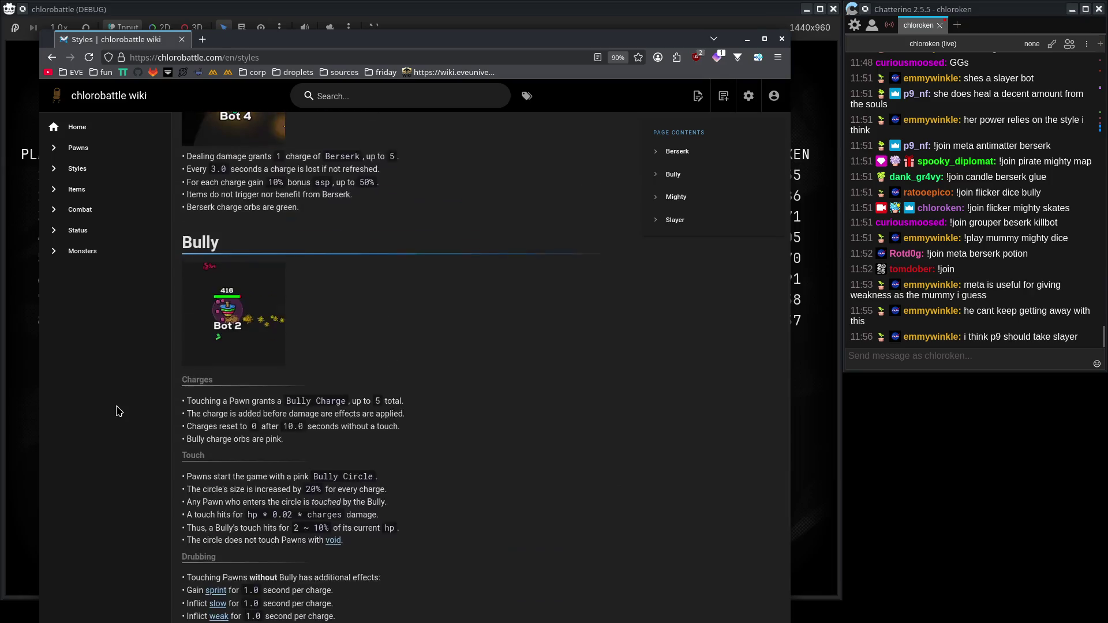
{"action": "scroll", "coordinate": [243, 306], "scroll_direction": "down", "scroll_amount": 1}
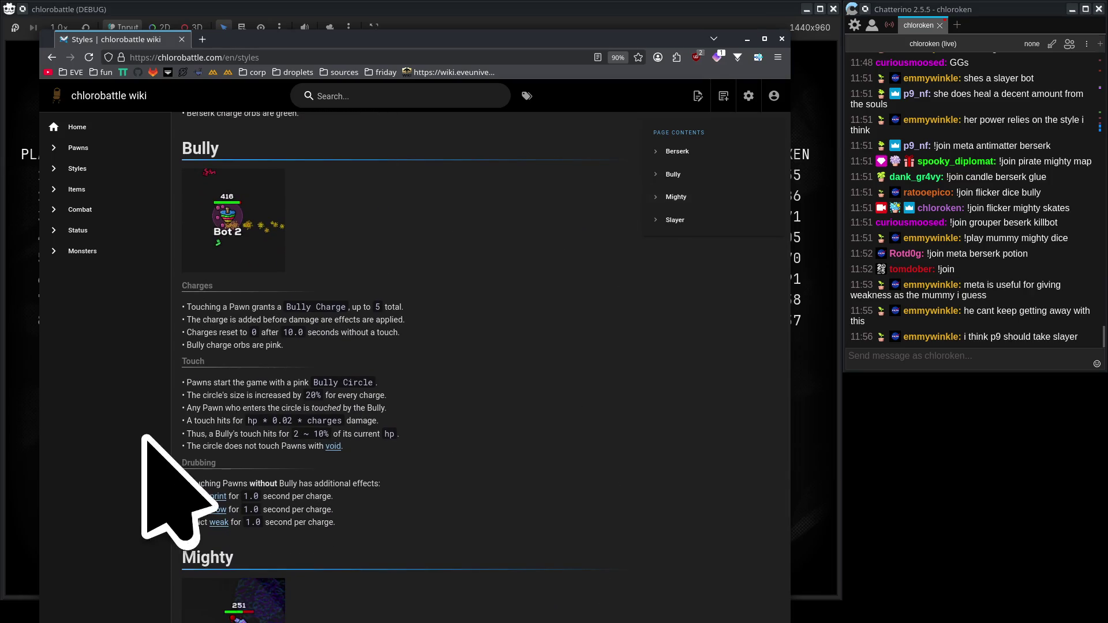
{"action": "scroll", "coordinate": [110, 442], "scroll_direction": "down", "scroll_amount": 5}
{"action": "scroll", "coordinate": [98, 445], "scroll_direction": "up", "scroll_amount": 2}
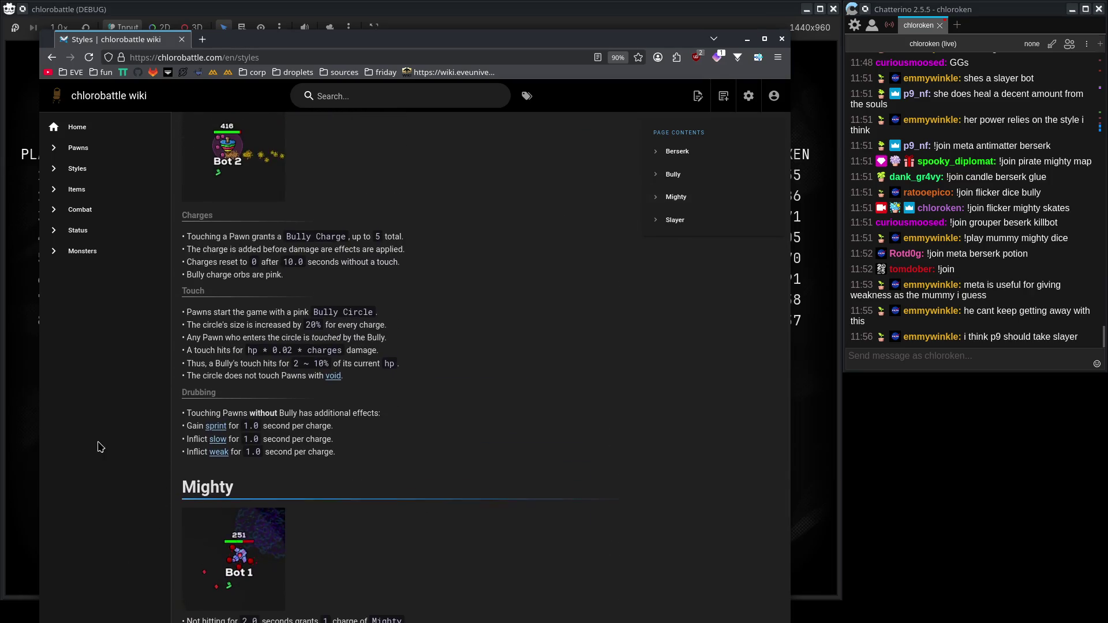
{"action": "scroll", "coordinate": [96, 436], "scroll_direction": "down", "scroll_amount": 5}
{"action": "left_click", "coordinate": [102, 169]}
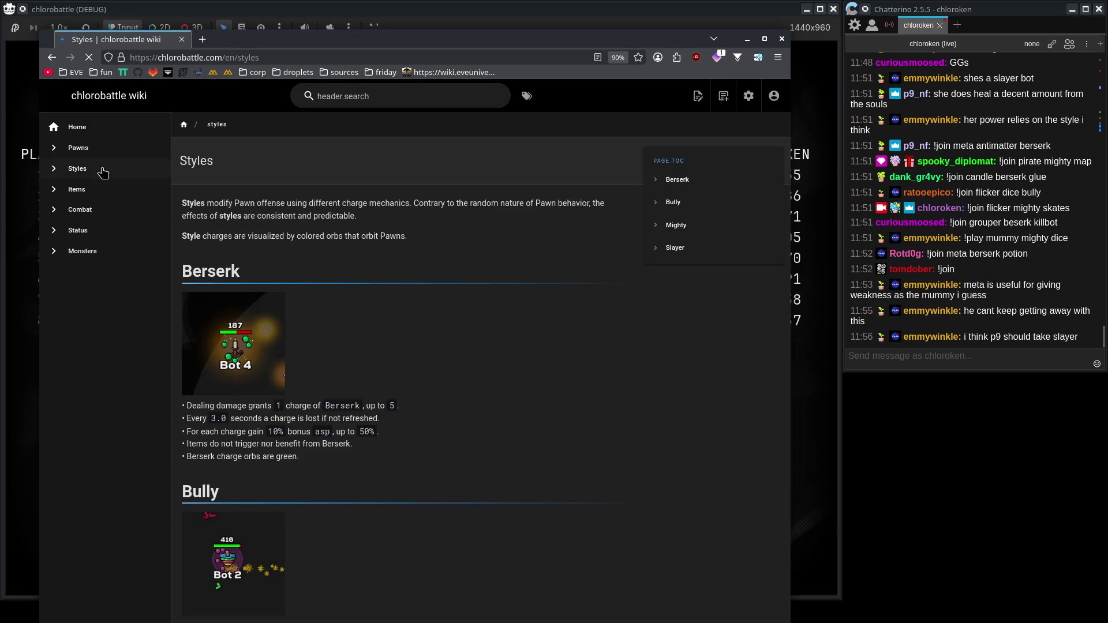
Read the Meta pawn entry on the Pawns page, then hide Firefox.
{"action": "left_click", "coordinate": [153, 154]}
{"action": "scroll", "coordinate": [404, 474], "scroll_direction": "down", "scroll_amount": 20}
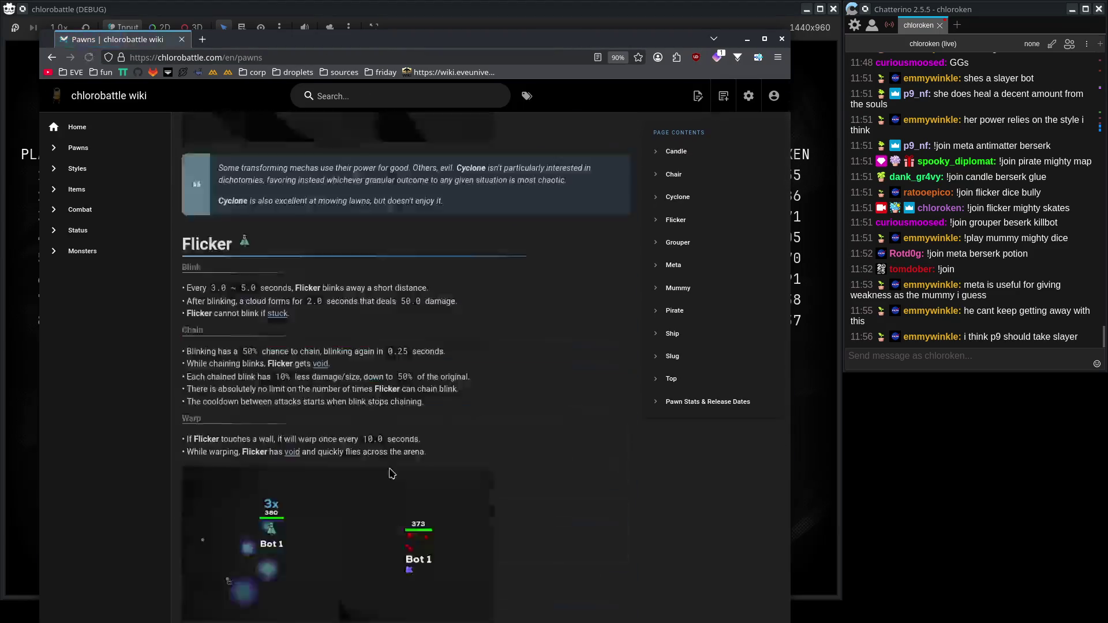
{"action": "scroll", "coordinate": [399, 469], "scroll_direction": "up", "scroll_amount": 6}
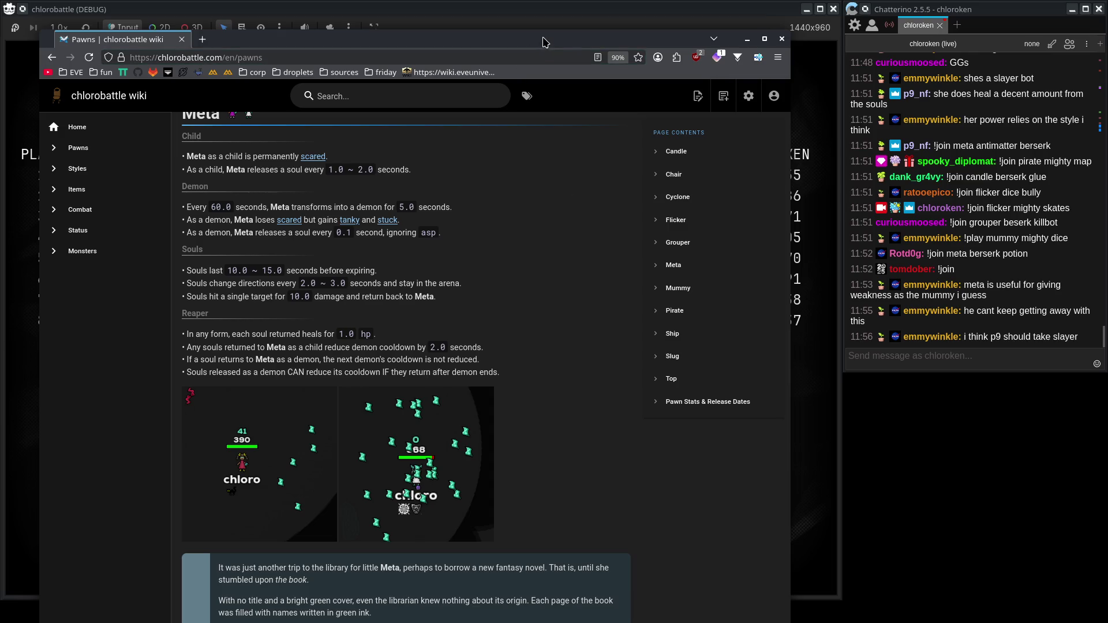
{"action": "scroll", "coordinate": [609, 311], "scroll_direction": "down", "scroll_amount": 2}
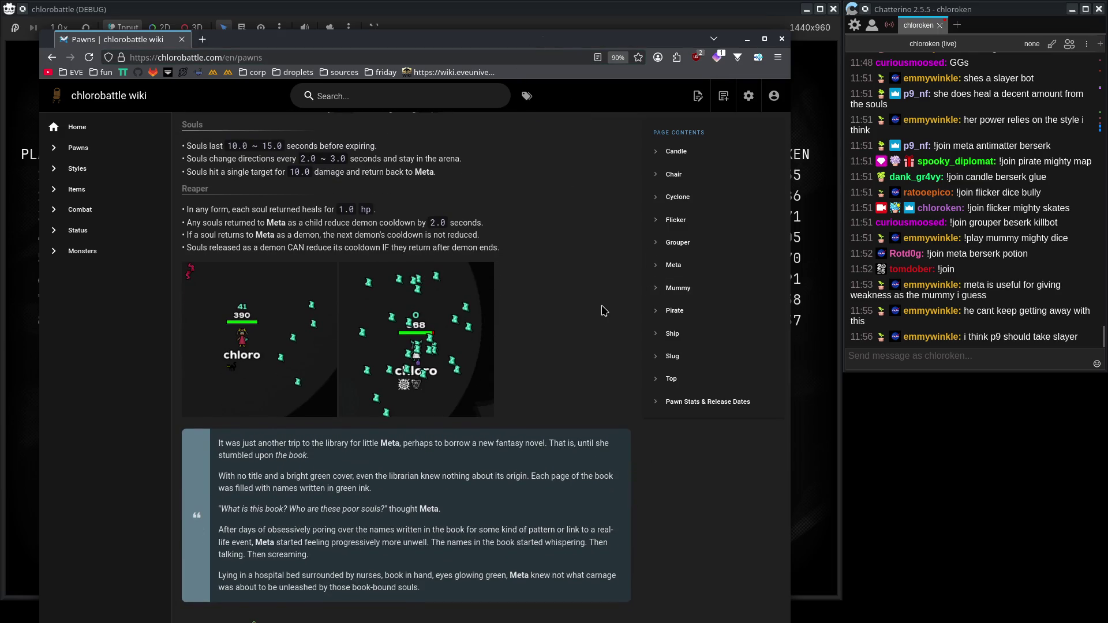
{"action": "scroll", "coordinate": [604, 310], "scroll_direction": "up", "scroll_amount": 3}
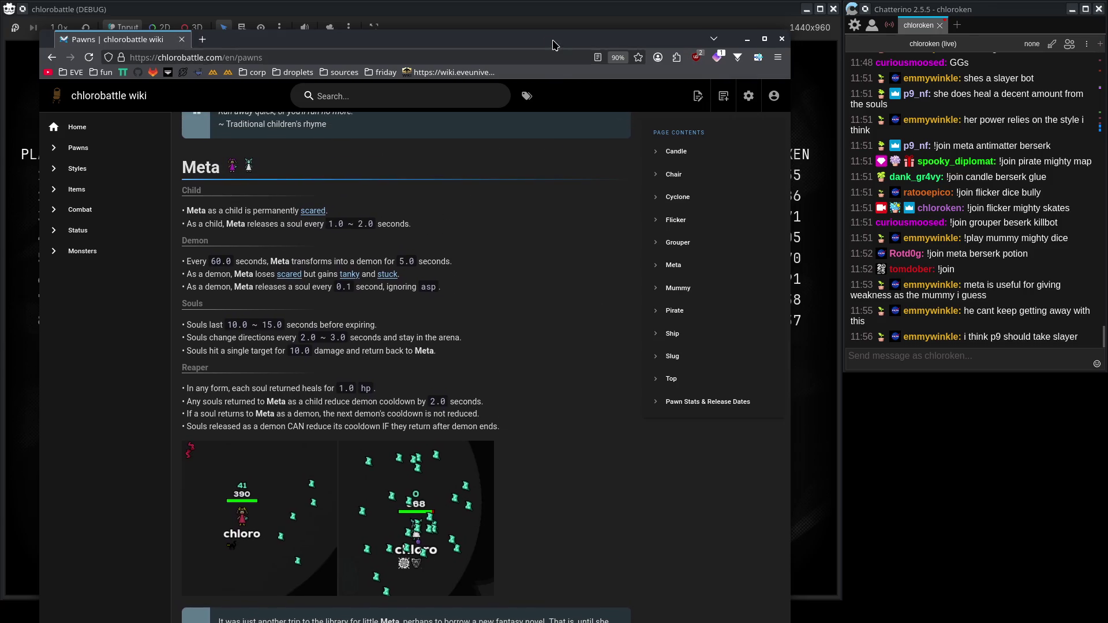
{"action": "key", "text": "alt+Tab"}
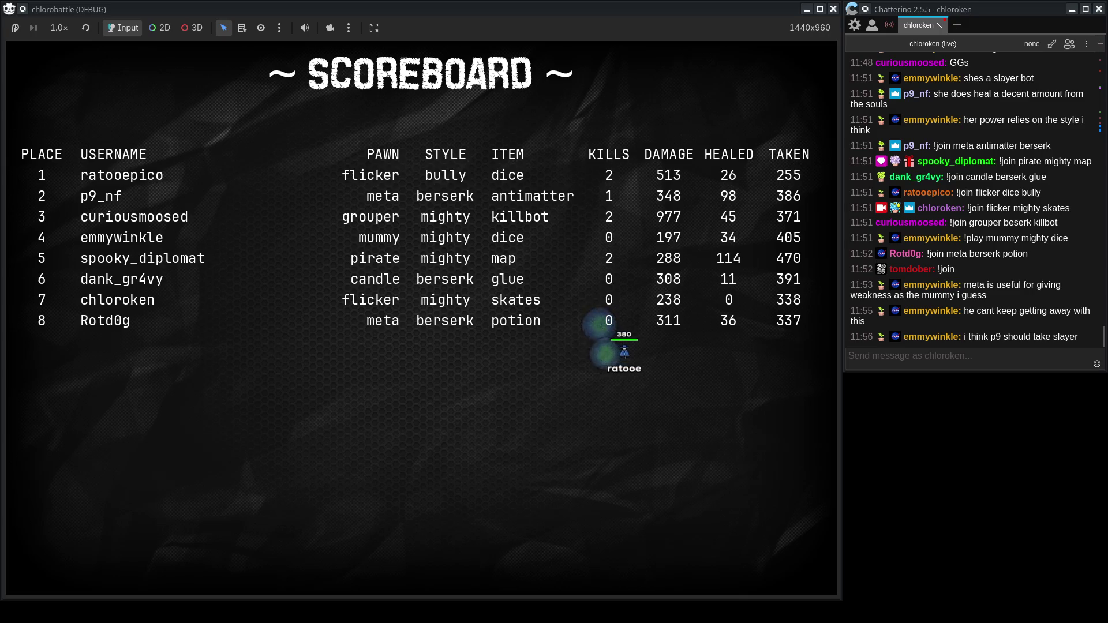
Uncomment the test-bot loop in board_lobby.gd with Ctrl+K, edit the 48 bot count, and run.
{"action": "key", "text": "alt+Tab"}
{"action": "double_click", "coordinate": [579, 69]}
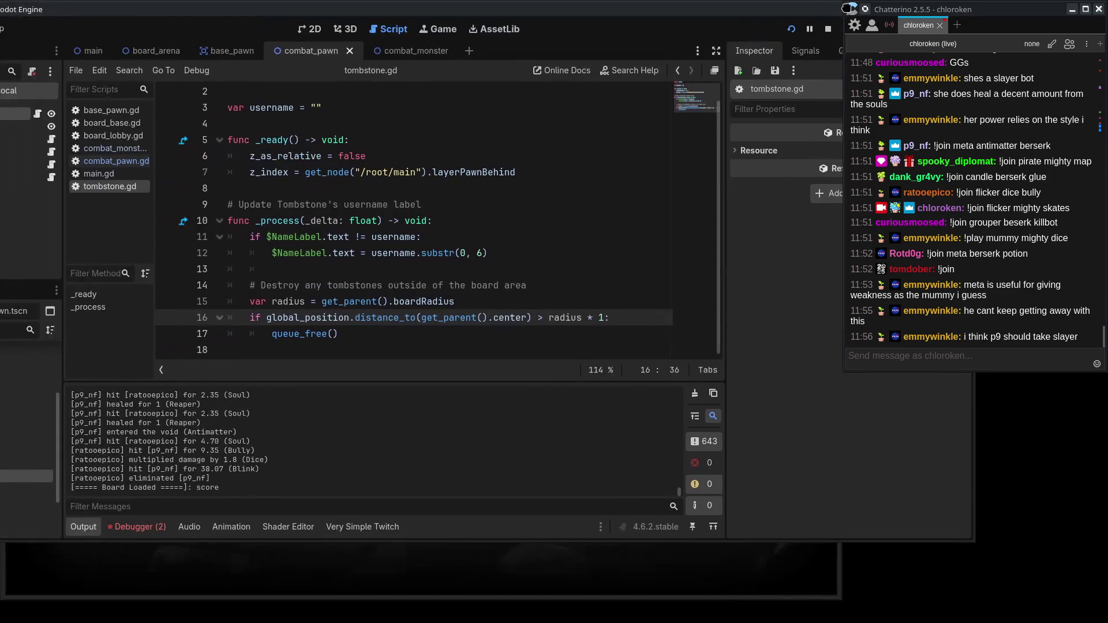
{"action": "left_click", "coordinate": [121, 136]}
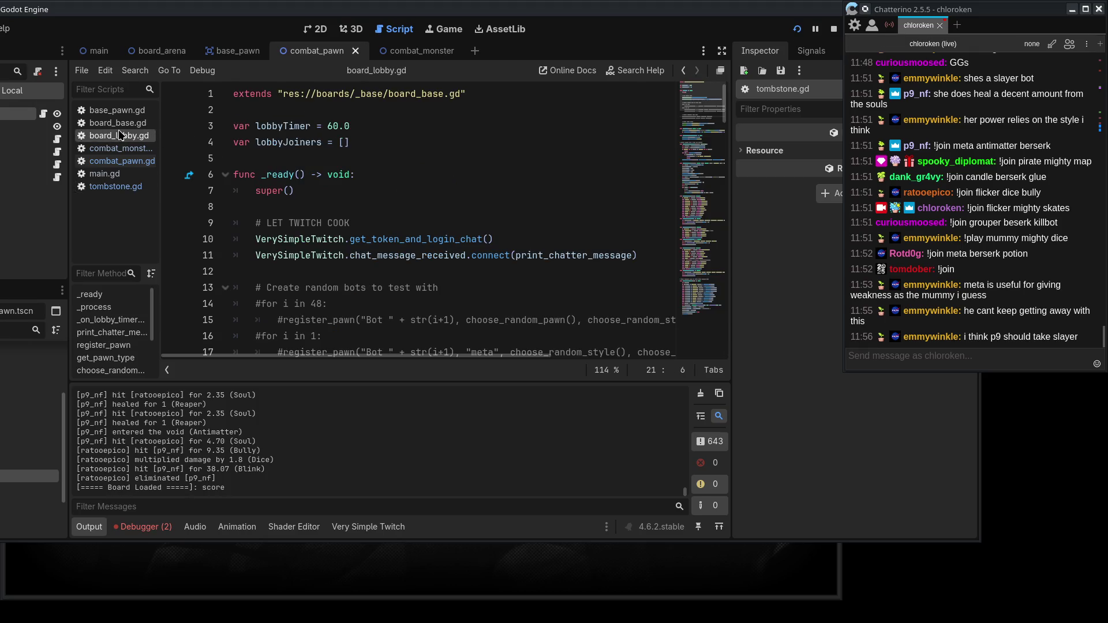
{"action": "left_click", "coordinate": [263, 301]}
{"action": "left_click", "coordinate": [283, 316]}
{"action": "key", "text": "ctrl+k"}
{"action": "double_click", "coordinate": [313, 304]}
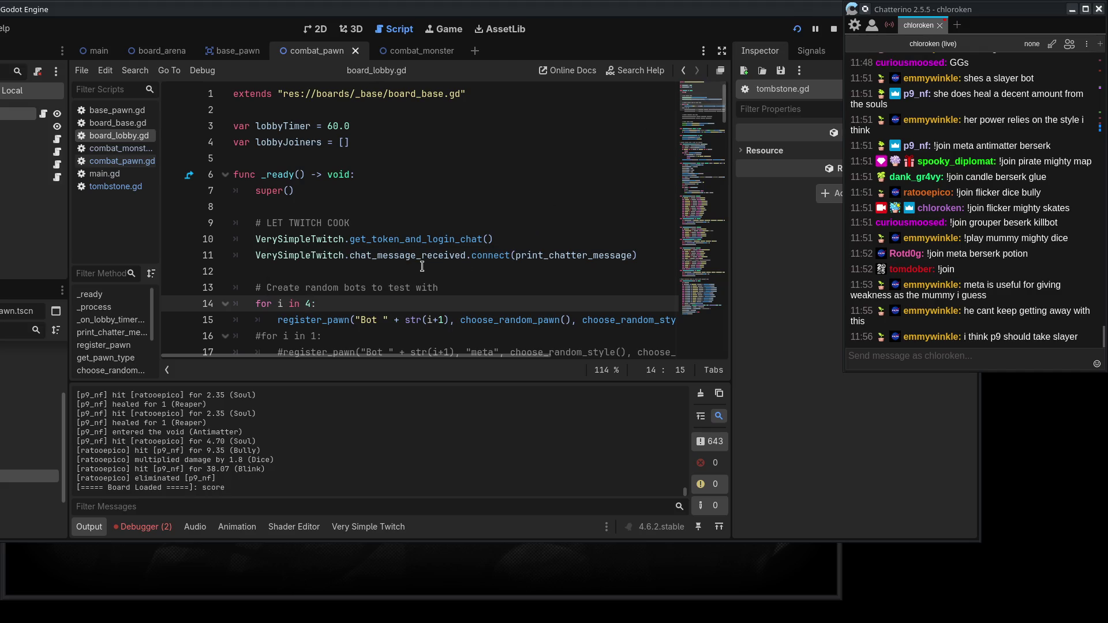
{"action": "type", "text": "8"}
{"action": "left_click", "coordinate": [795, 30]}
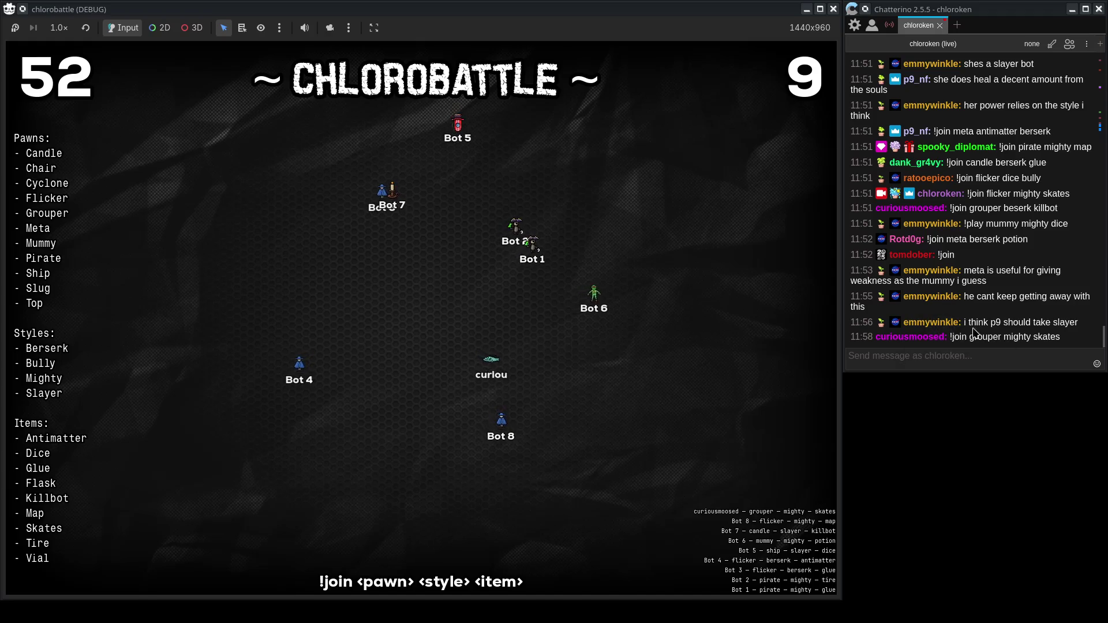
Resend '!join flicker mighty skates' from the chat box to enter the new lobby.
{"action": "left_click", "coordinate": [985, 357]}
{"action": "key", "text": "Up"}
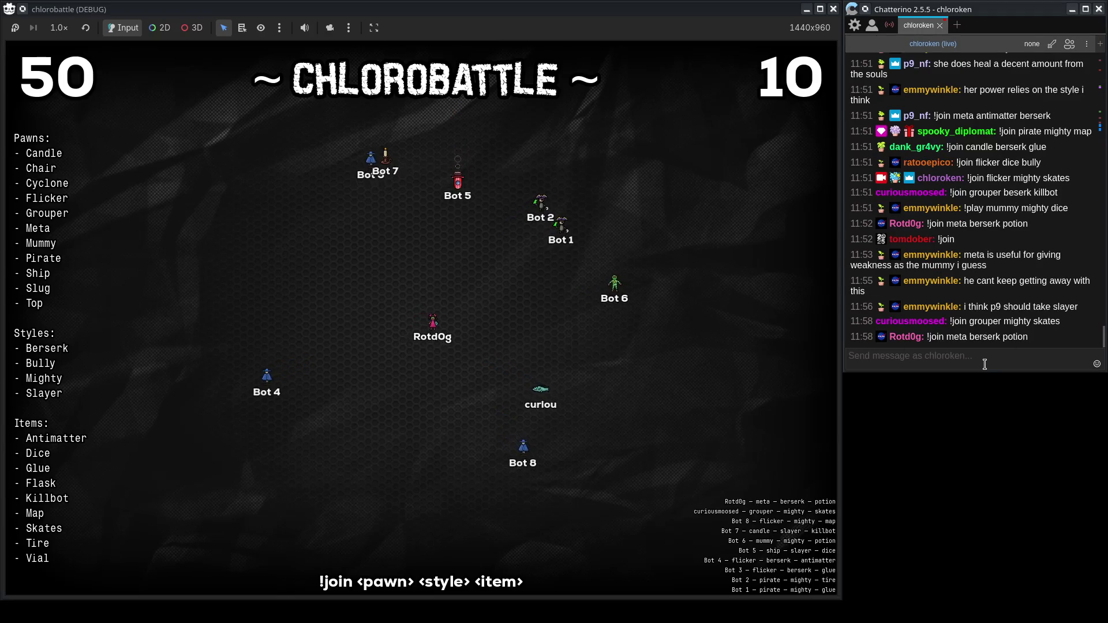
{"action": "key", "text": "Return"}
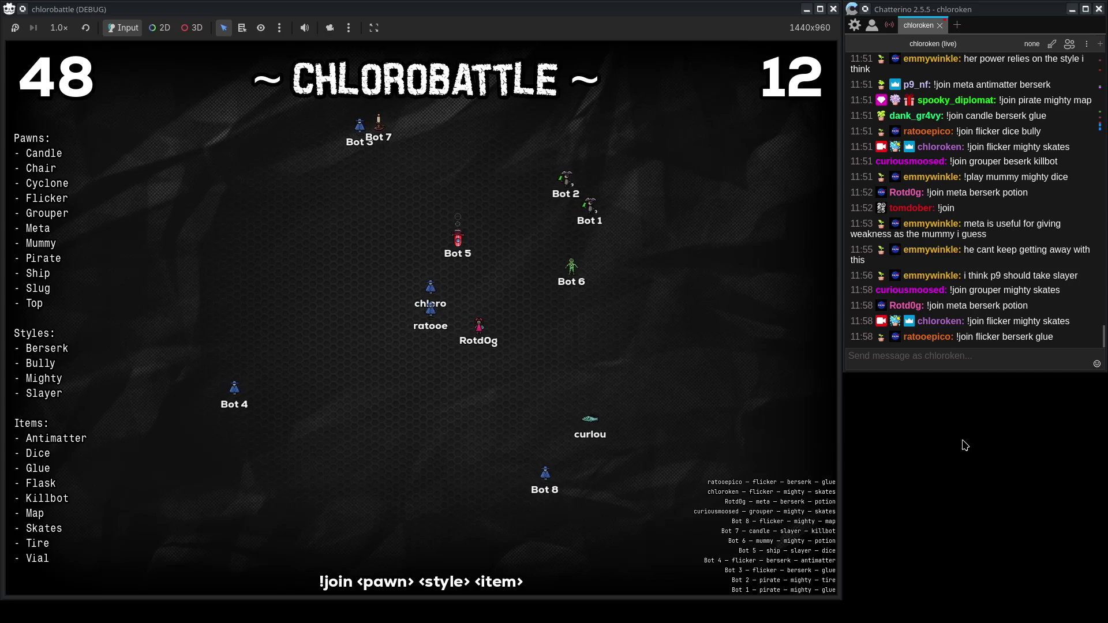
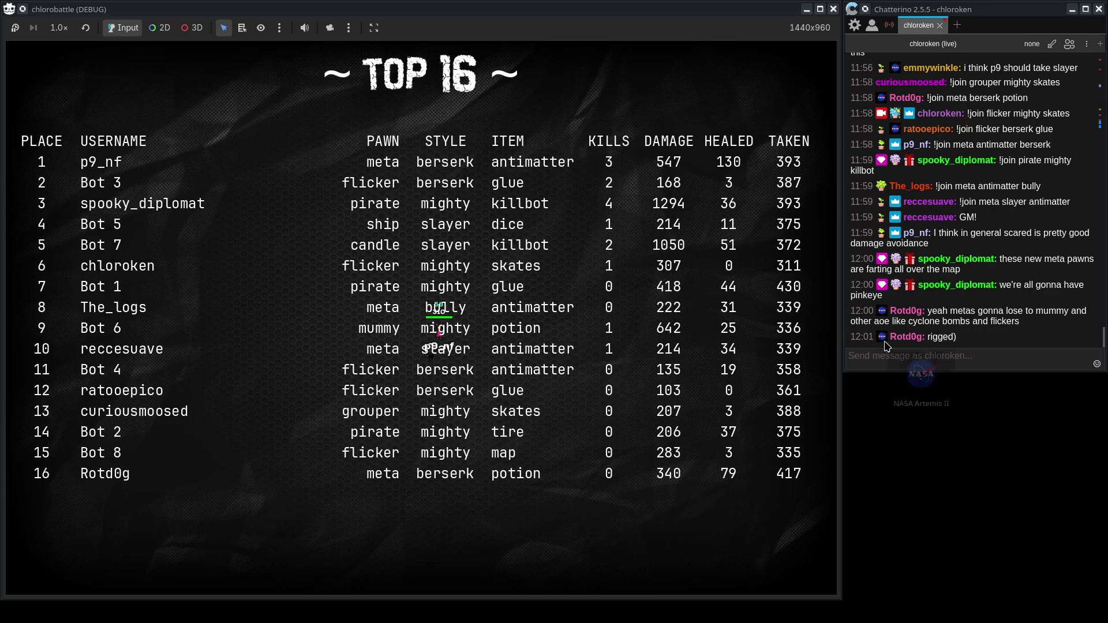
Change 'for i in 8:' to 16 in board_lobby.gd and relaunch the game.
{"action": "left_click", "coordinate": [905, 355]}
{"action": "left_click", "coordinate": [541, 170]}
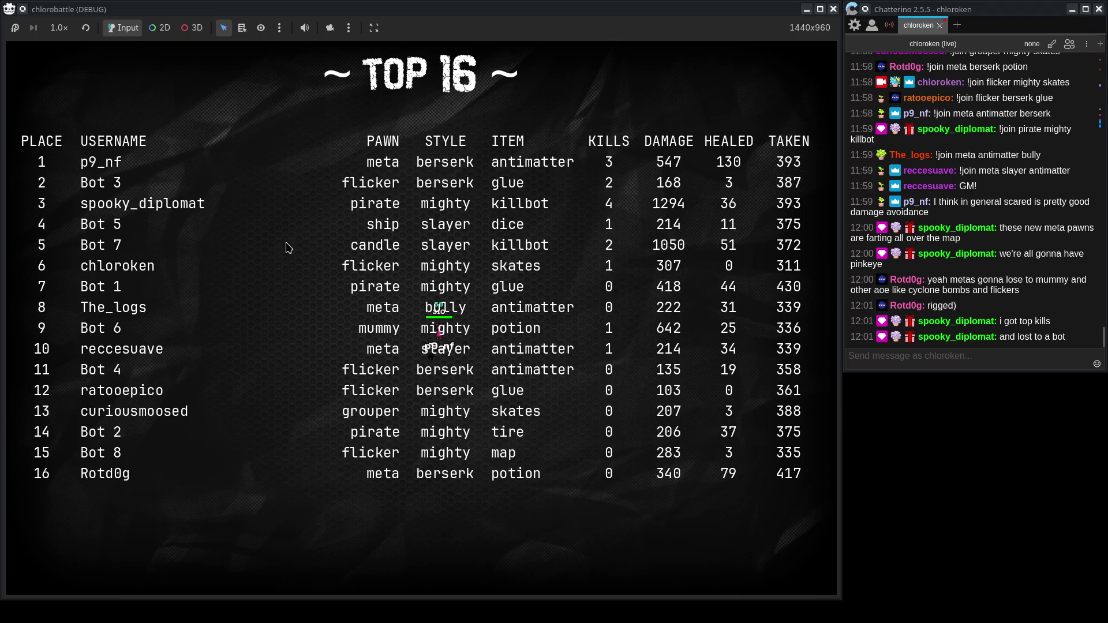
{"action": "key", "text": "alt+Tab"}
{"action": "left_click_drag", "start_coordinate": [532, 7], "coordinate": [531, 622]}
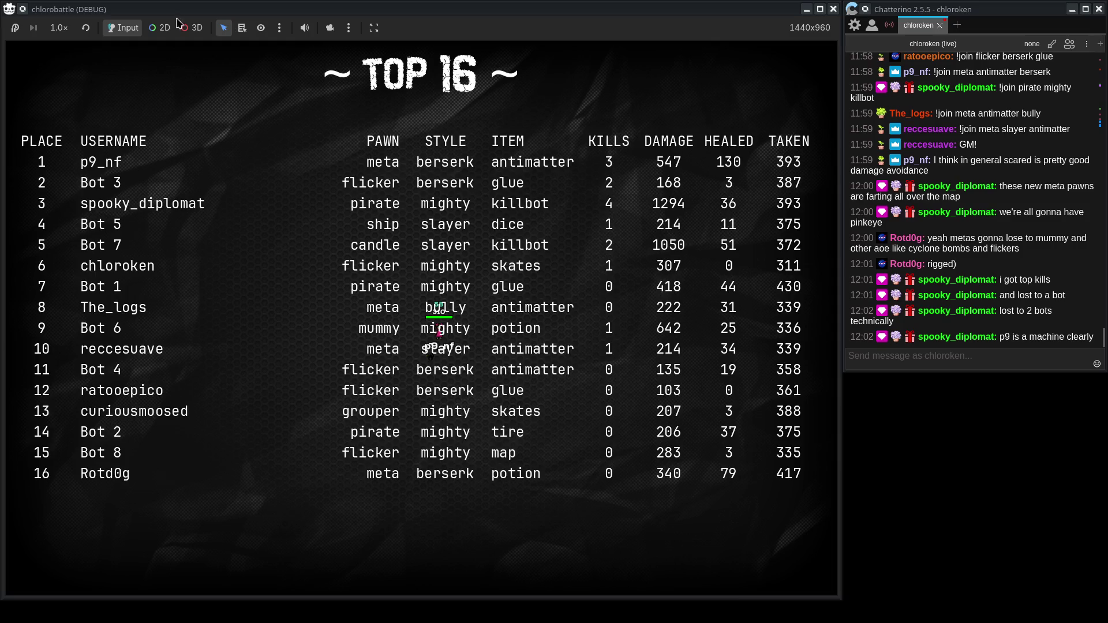
{"action": "key", "text": "alt+Tab"}
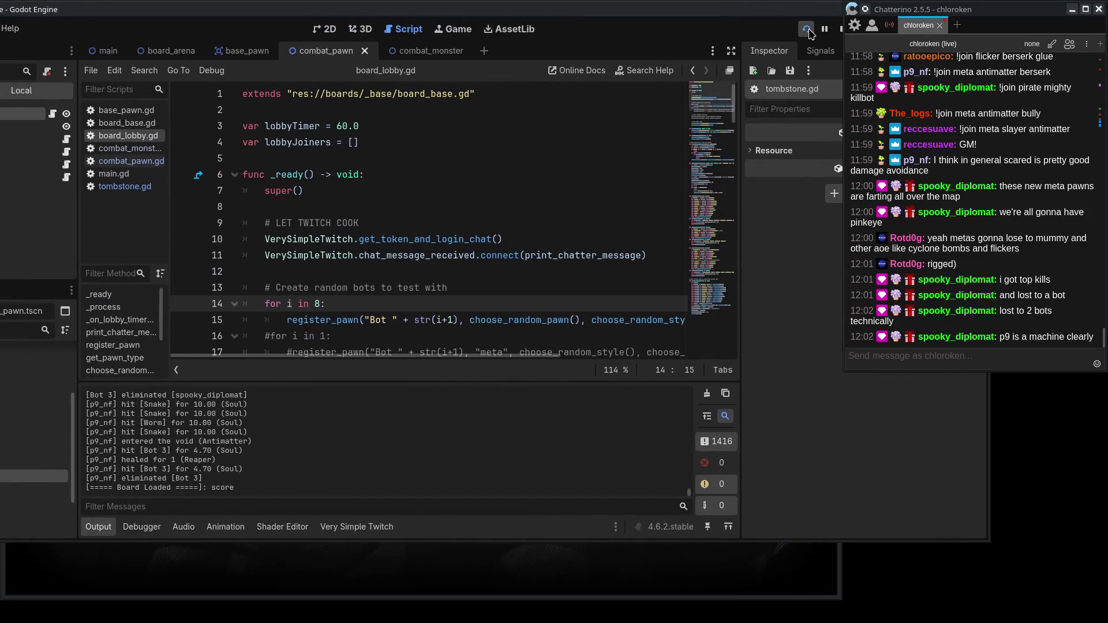
{"action": "scroll", "coordinate": [428, 206], "scroll_direction": "down", "scroll_amount": 1}
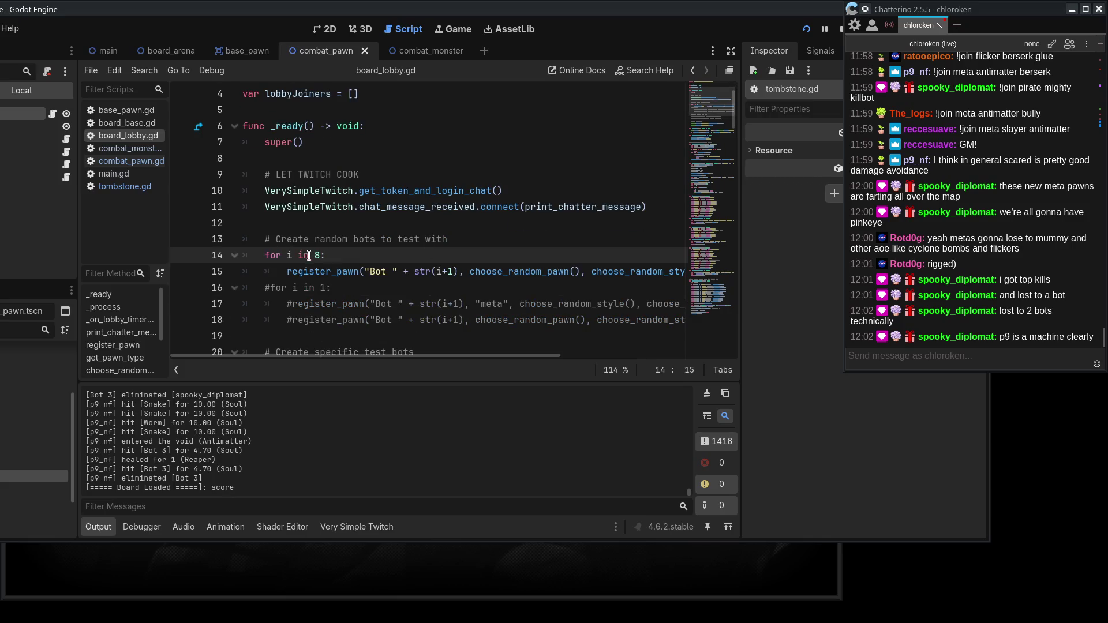
{"action": "type", "text": "16"}
{"action": "left_click", "coordinate": [807, 32]}
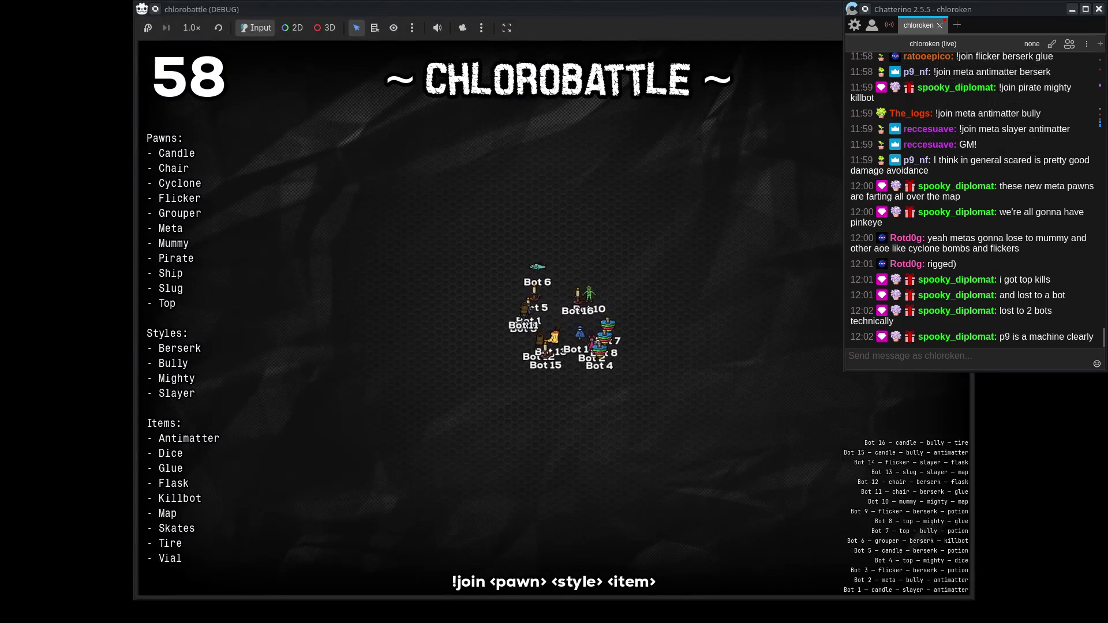
Draft the chat message '!join flicker bully', replacing 'mighty skates' in the original.
{"action": "left_click_drag", "start_coordinate": [664, 12], "coordinate": [531, 12]}
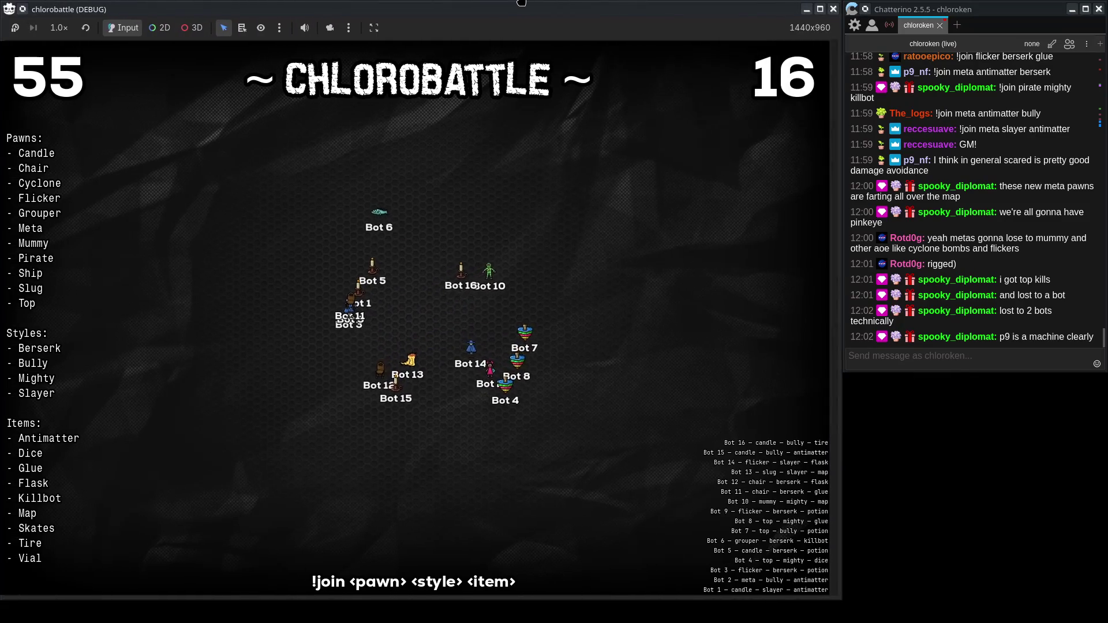
{"action": "left_click", "coordinate": [918, 352]}
{"action": "type", "text": "!join flicker mighty skates"}
{"action": "double_click", "coordinate": [906, 353]}
{"action": "type", "text": "bully skates"}
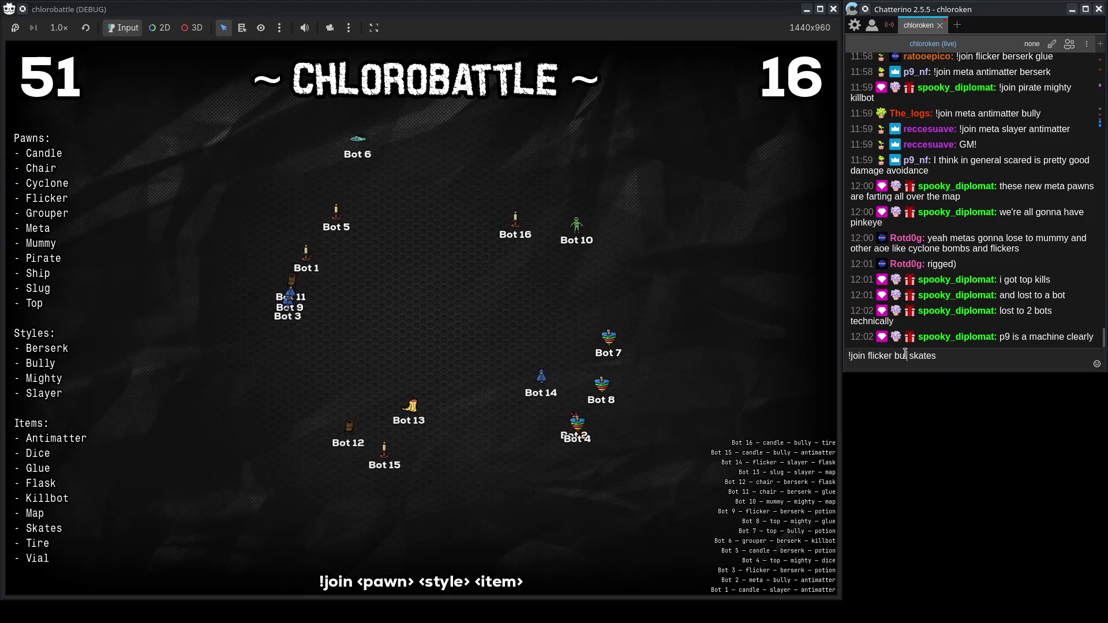
{"action": "double_click", "coordinate": [935, 354]}
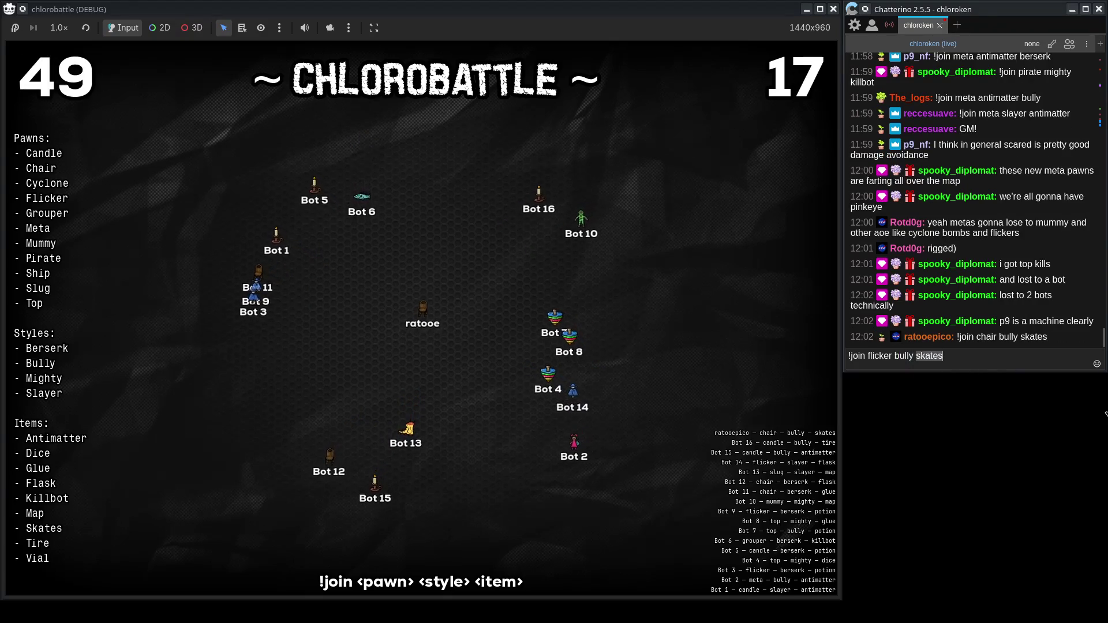
{"action": "key", "text": "BackSpace"}
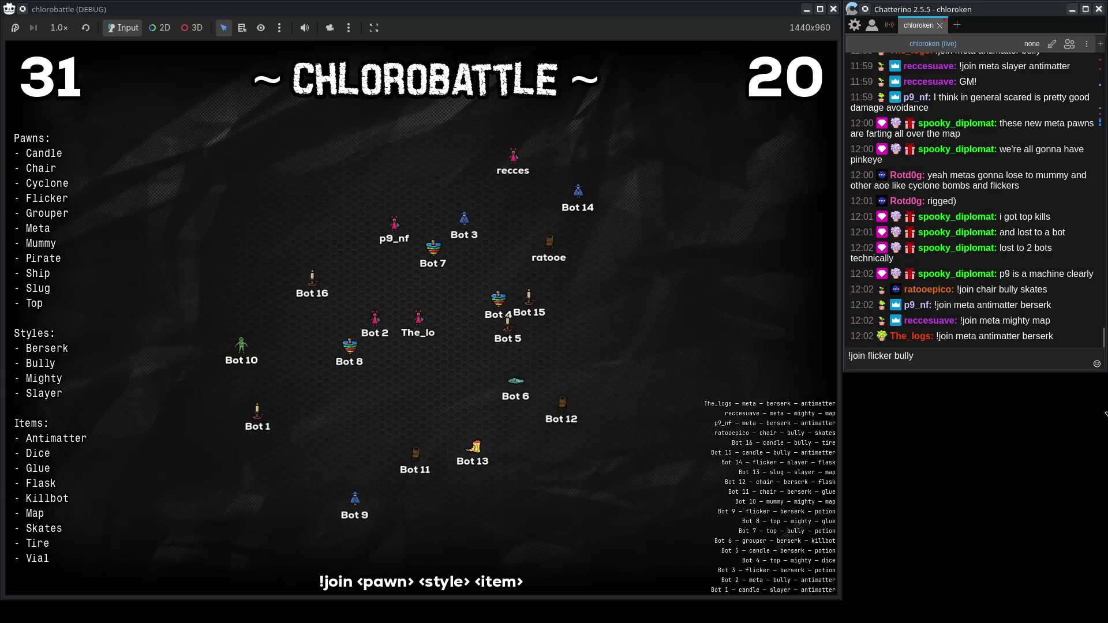
{"action": "type", "text": "antim"}
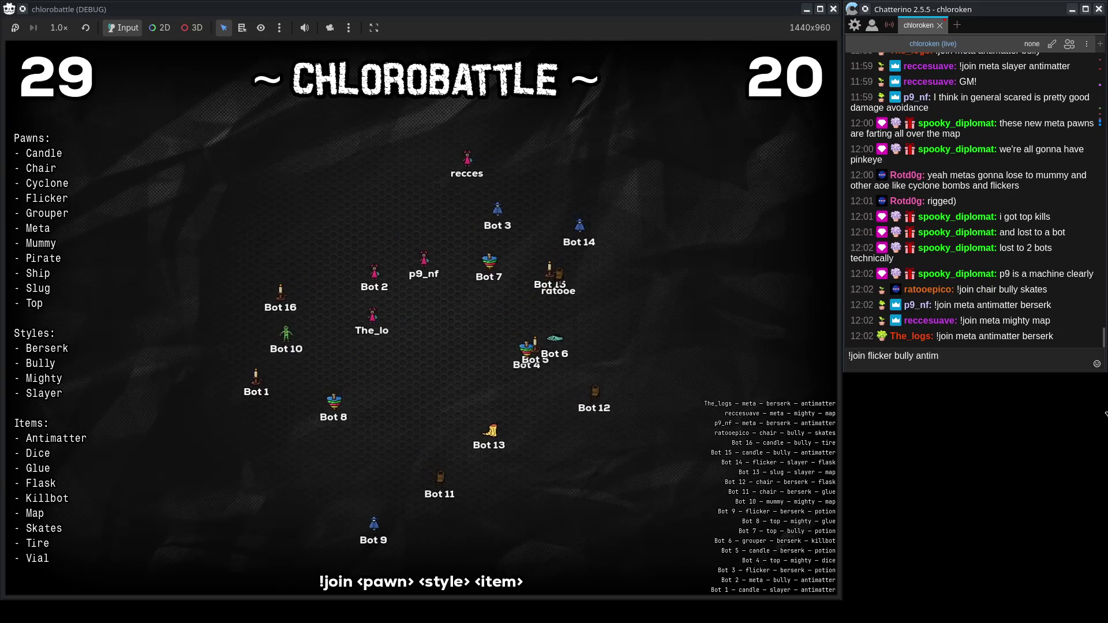
{"action": "key", "text": "BackSpace"}
{"action": "key", "text": "BackSpace"}
{"action": "key", "text": "BackSpace"}
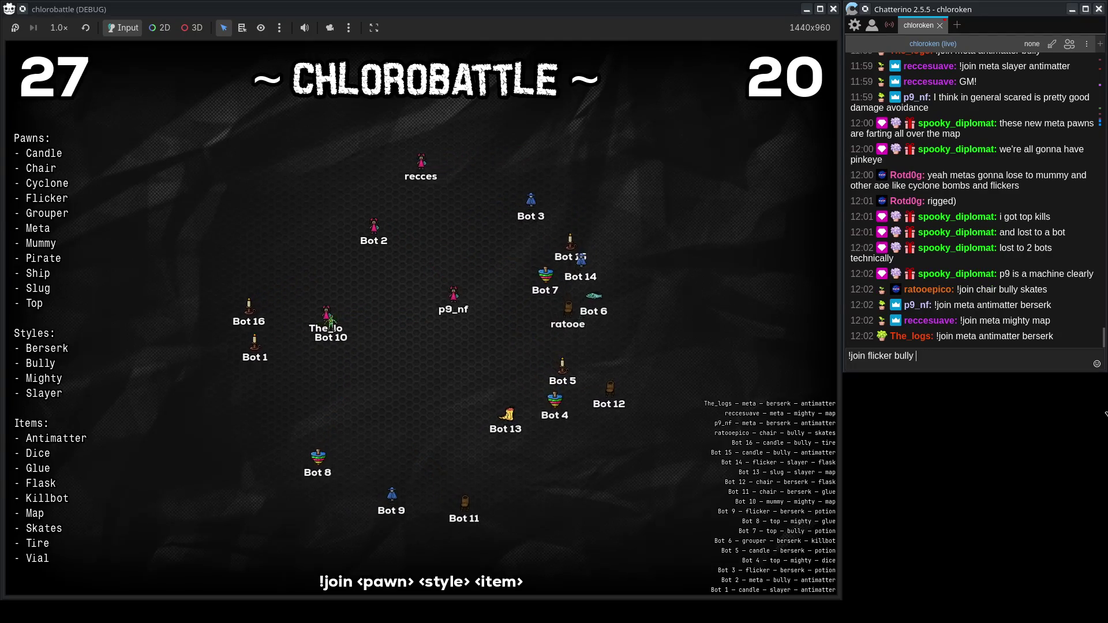
{"action": "type", "text": "ska"}
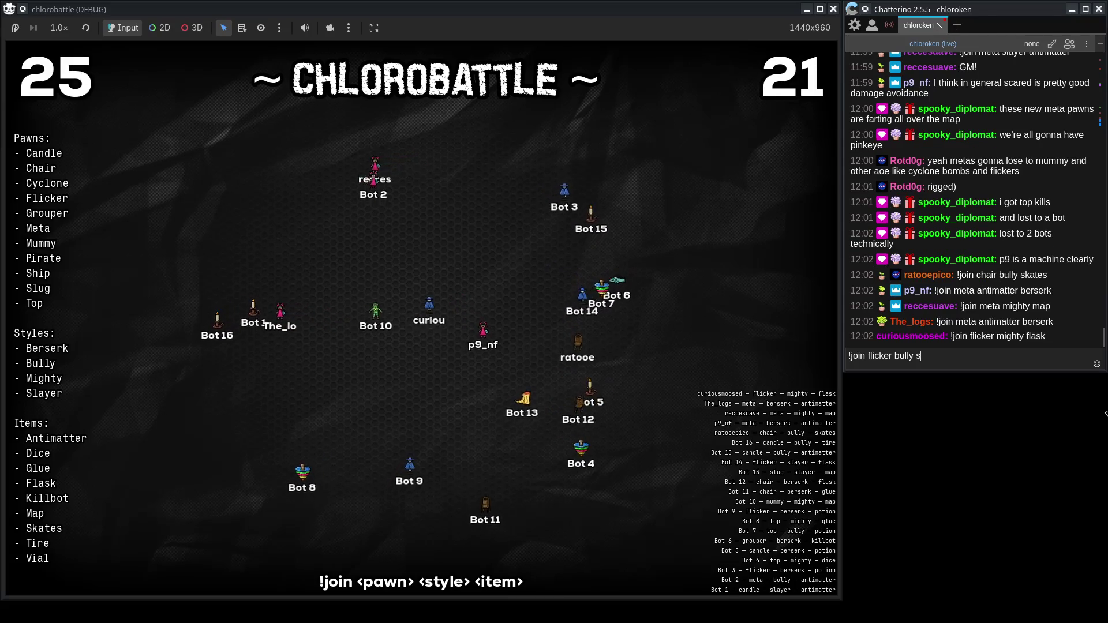
{"action": "key", "text": "BackSpace"}
{"action": "key", "text": "BackSpace"}
{"action": "key", "text": "BackSpace"}
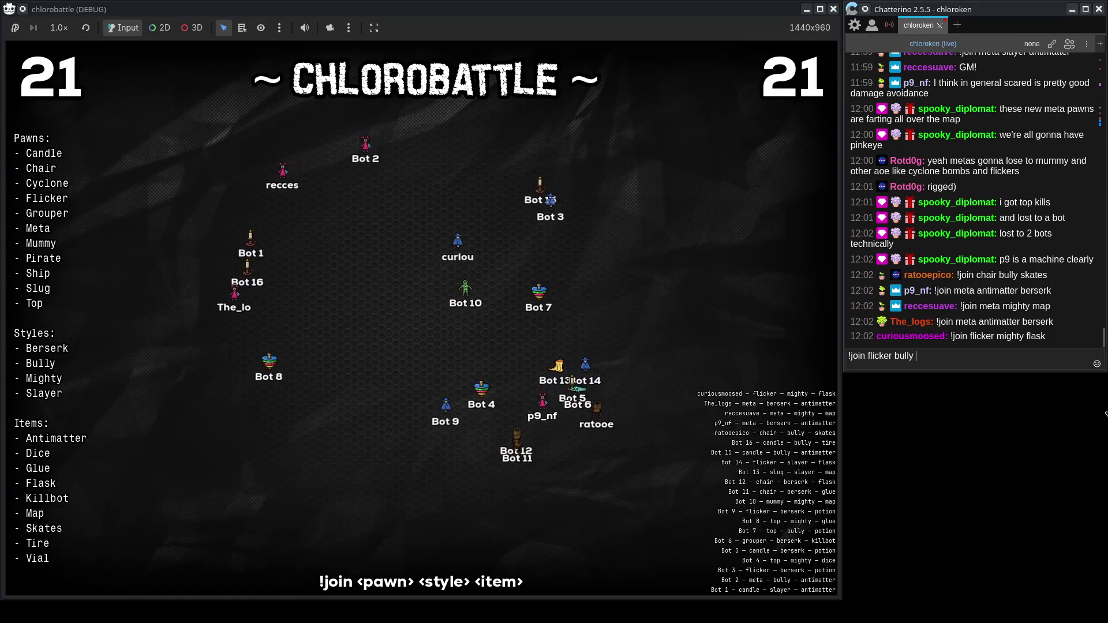
Finish the message as '!join flicker bully map' and send it to join the lobby.
{"action": "key", "text": "alt+Tab"}
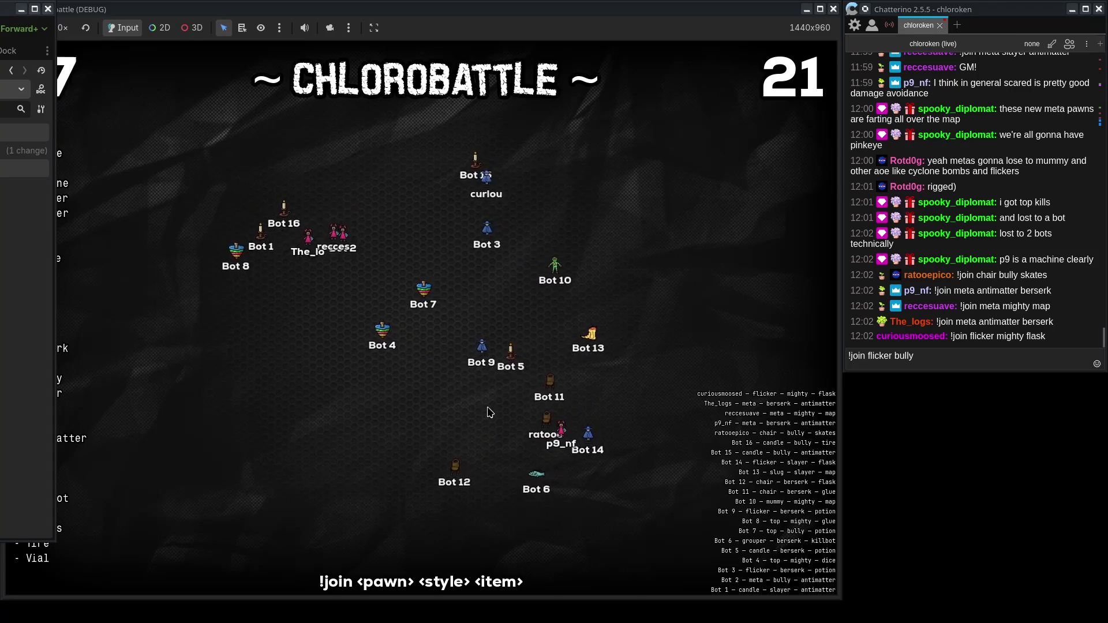
{"action": "left_click", "coordinate": [389, 384]}
{"action": "left_click", "coordinate": [1008, 362]}
{"action": "type", "text": "map"}
{"action": "key", "text": "Return"}
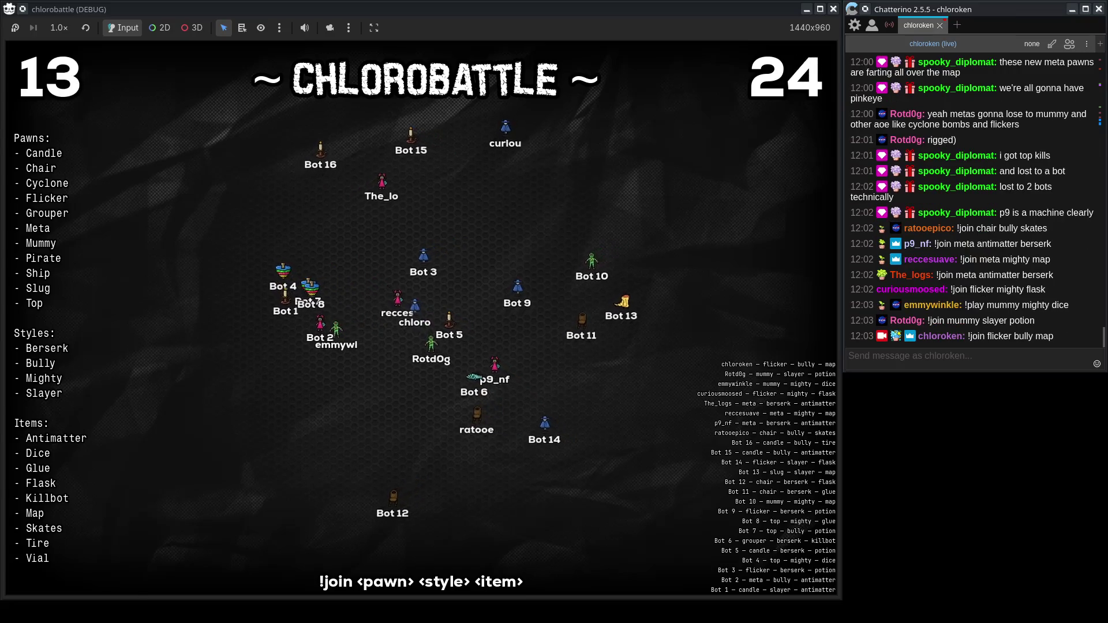
{"action": "key", "text": "alt+Tab"}
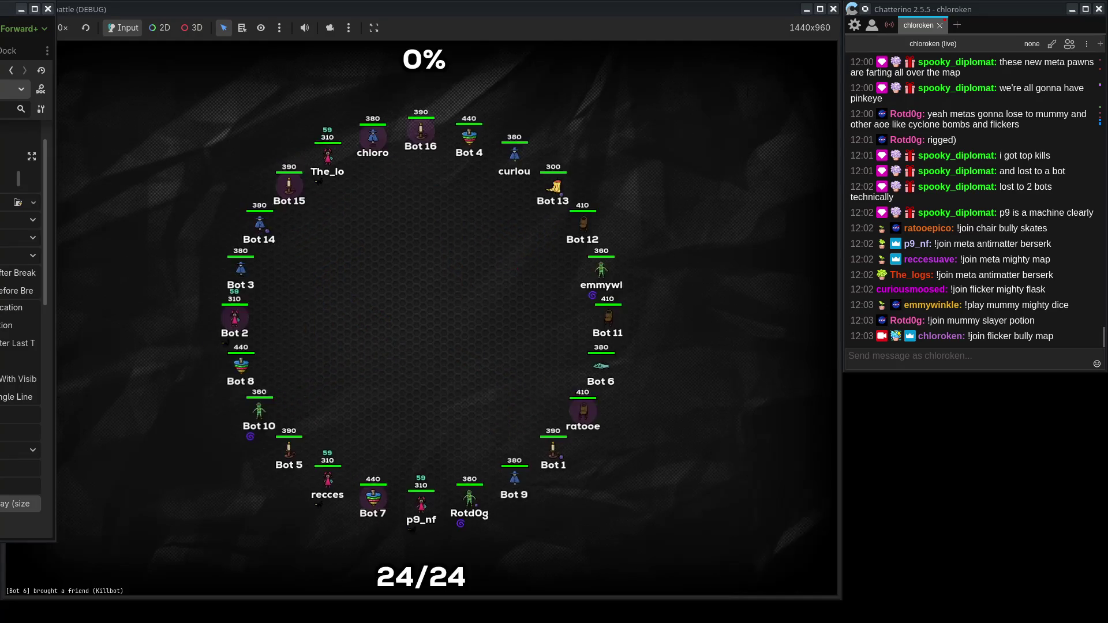
Watch the 24-pawn battle until the TOP 16 scoreboard shows the chair bully skates winner.
{"action": "left_click", "coordinate": [492, 285]}
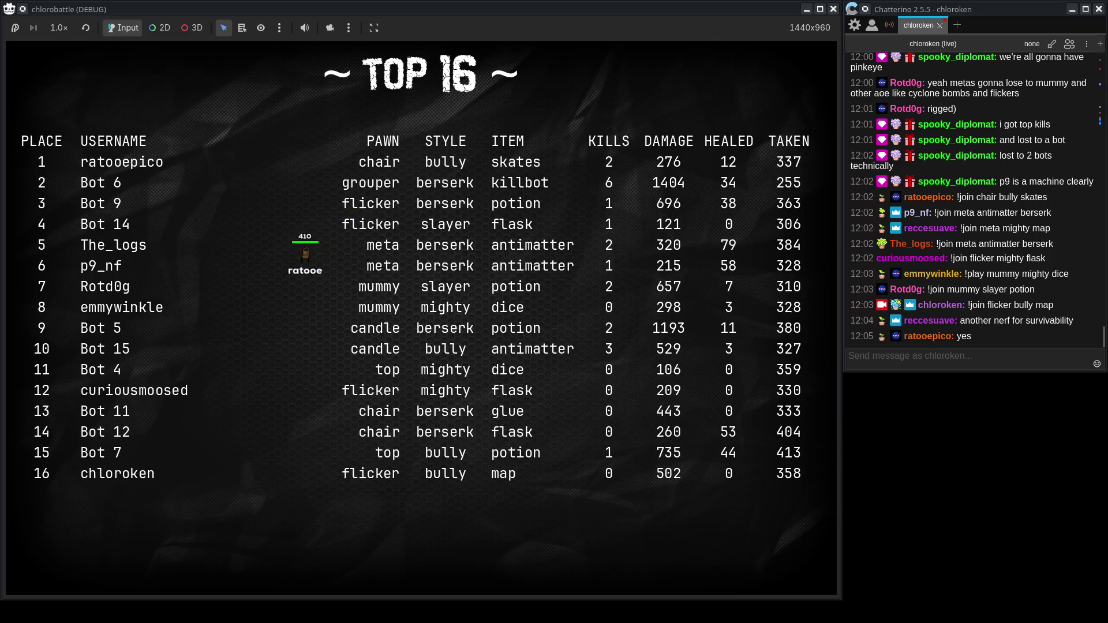
{"action": "key", "text": "alt+Tab"}
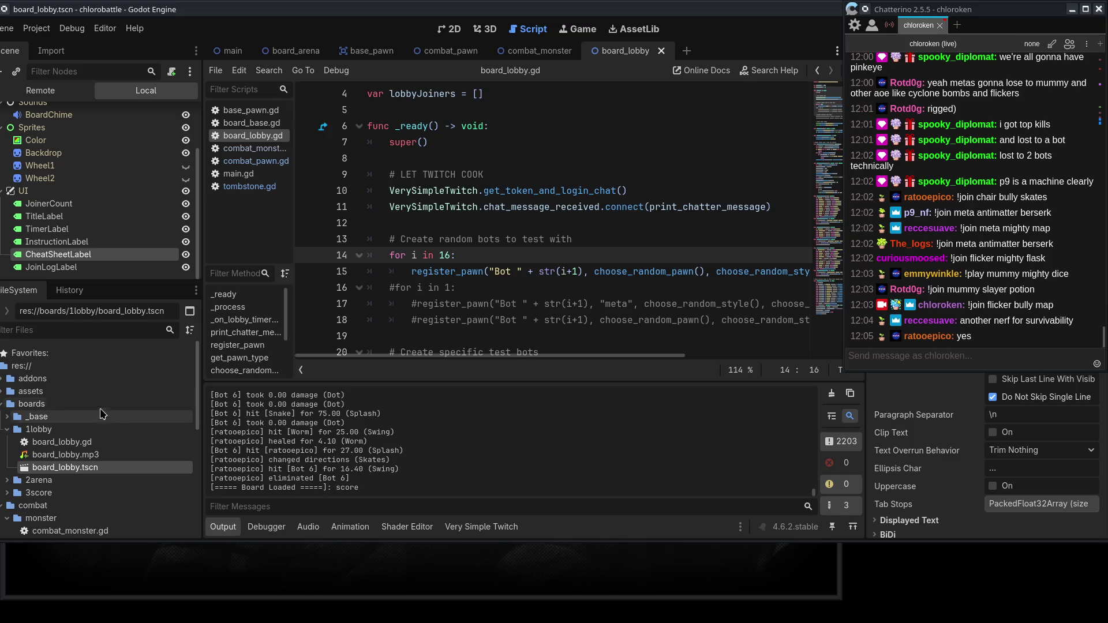
Browse the boards, combat and items folders in the project files and scroll to the item code.
{"action": "left_click_drag", "start_coordinate": [206, 5], "coordinate": [224, 2]}
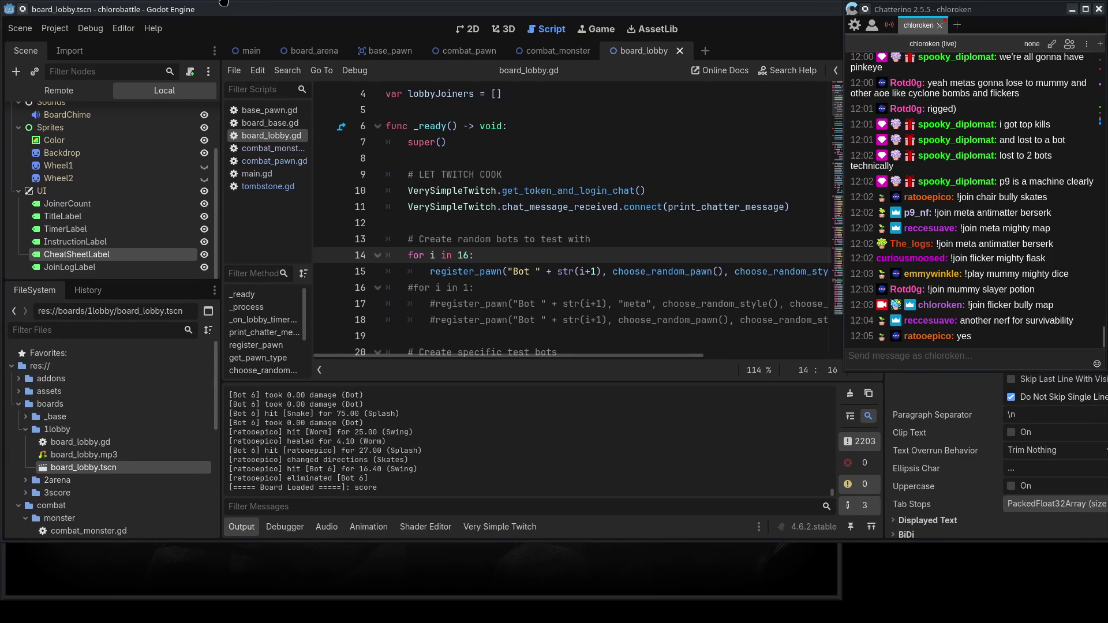
{"action": "double_click", "coordinate": [80, 414]}
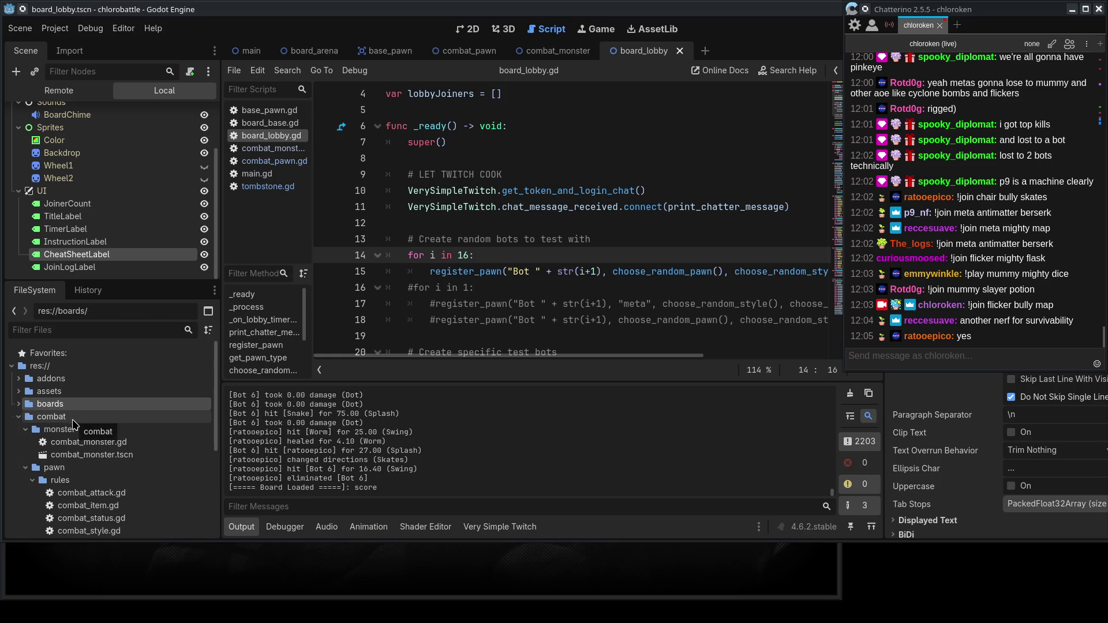
{"action": "double_click", "coordinate": [75, 423]}
{"action": "left_click", "coordinate": [79, 431]}
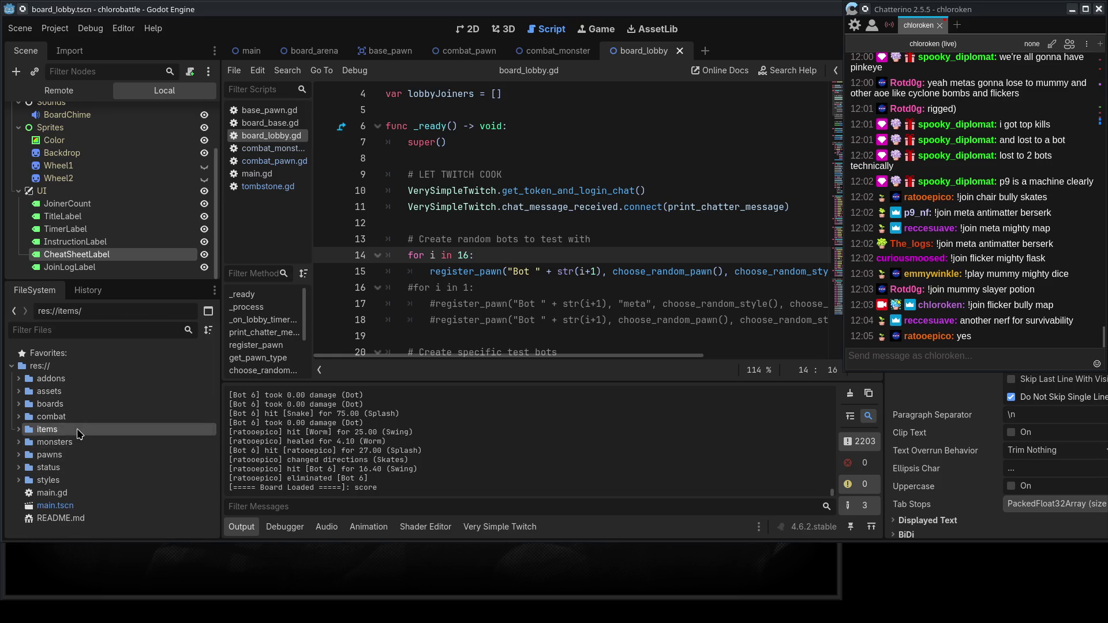
{"action": "double_click", "coordinate": [79, 433]}
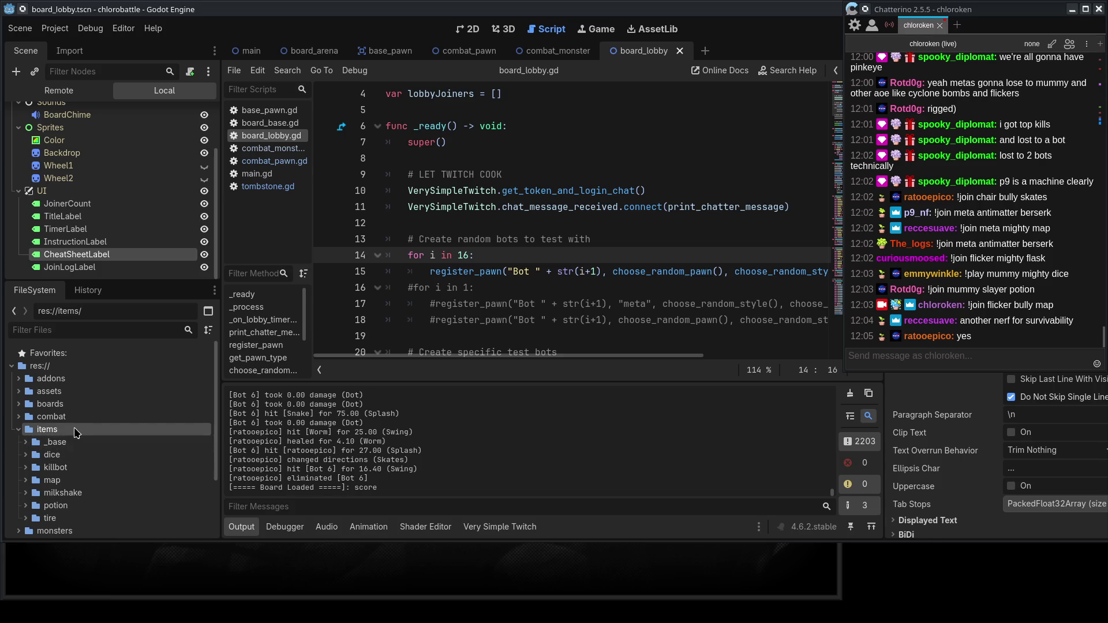
{"action": "double_click", "coordinate": [75, 432]}
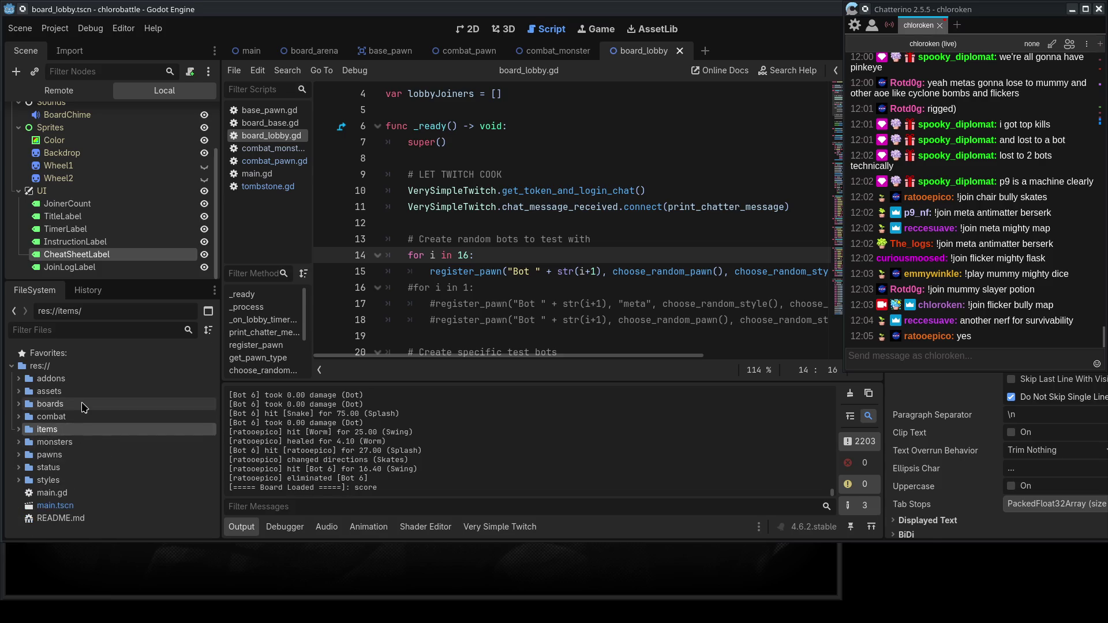
{"action": "double_click", "coordinate": [49, 404]}
{"action": "scroll", "coordinate": [526, 317], "scroll_direction": "down", "scroll_amount": 20}
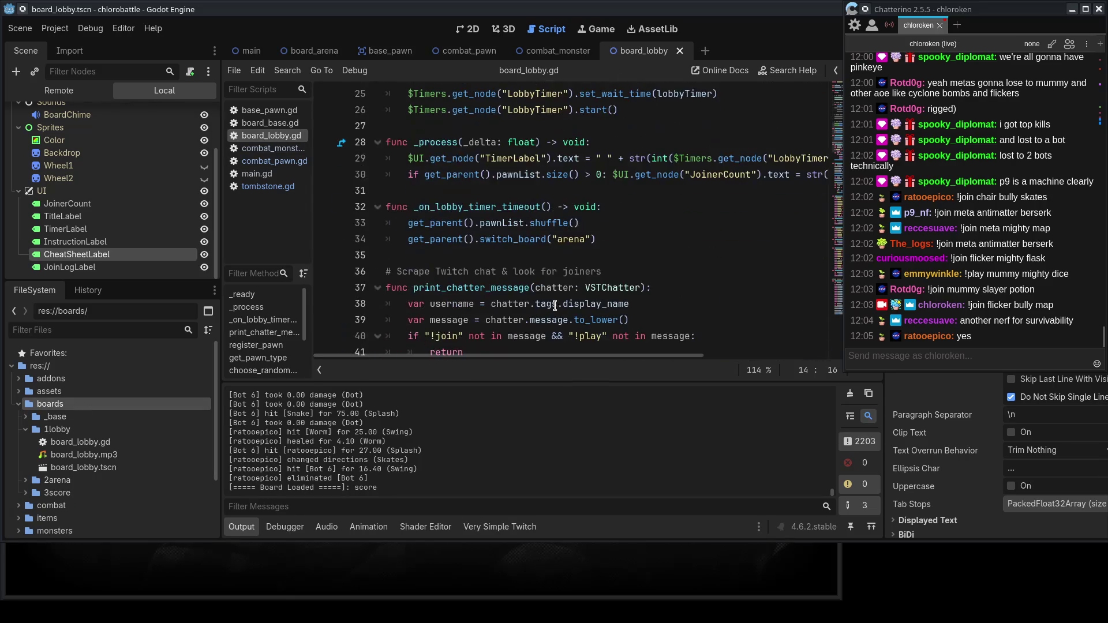
{"action": "scroll", "coordinate": [526, 317], "scroll_direction": "down", "scroll_amount": 9}
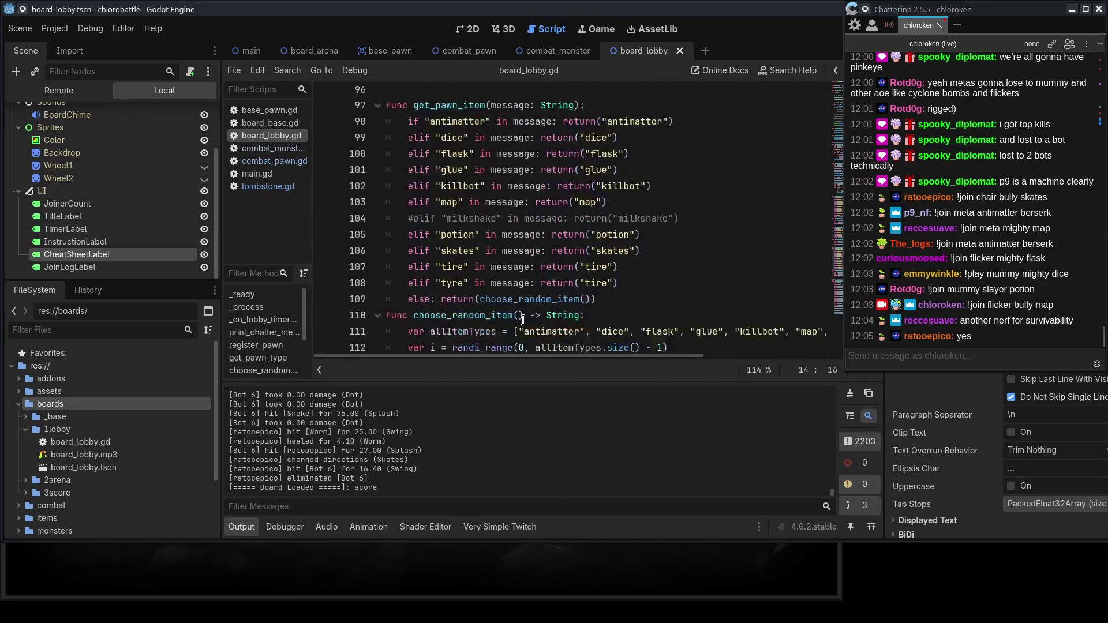
Comment out the antimatter condition, turn the dice elif into if, and duplicate the potion line for 'vial'.
{"action": "left_click", "coordinate": [409, 115]}
{"action": "type", "text": "#"}
{"action": "key", "text": "Down"}
{"action": "key", "text": "Delete"}
{"action": "key", "text": "Delete"}
{"action": "left_click", "coordinate": [706, 214]}
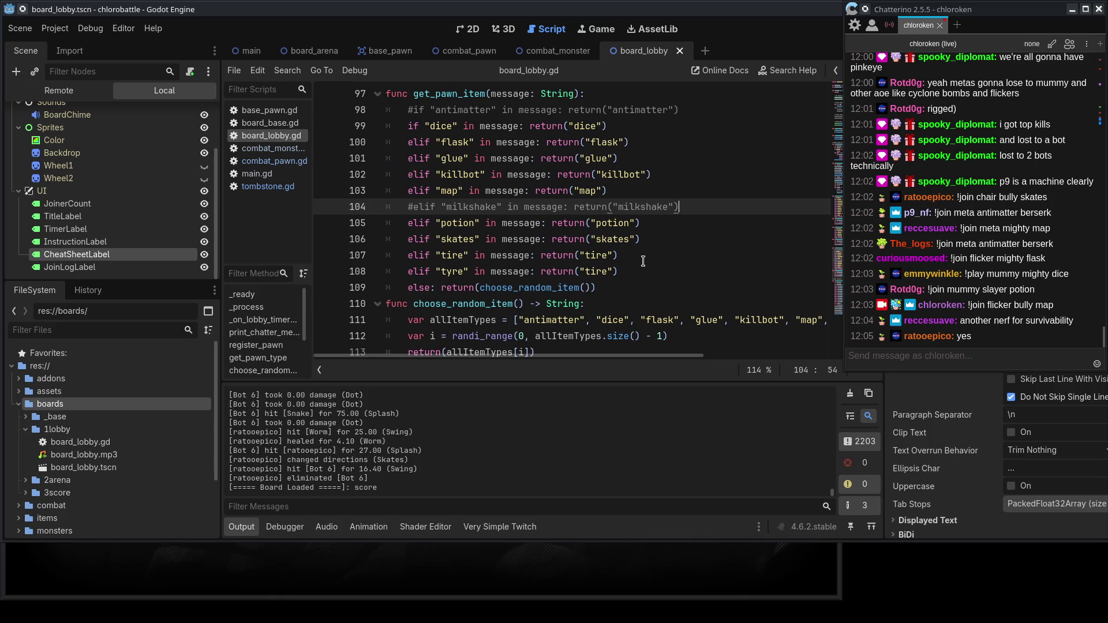
{"action": "triple_click", "coordinate": [682, 223]}
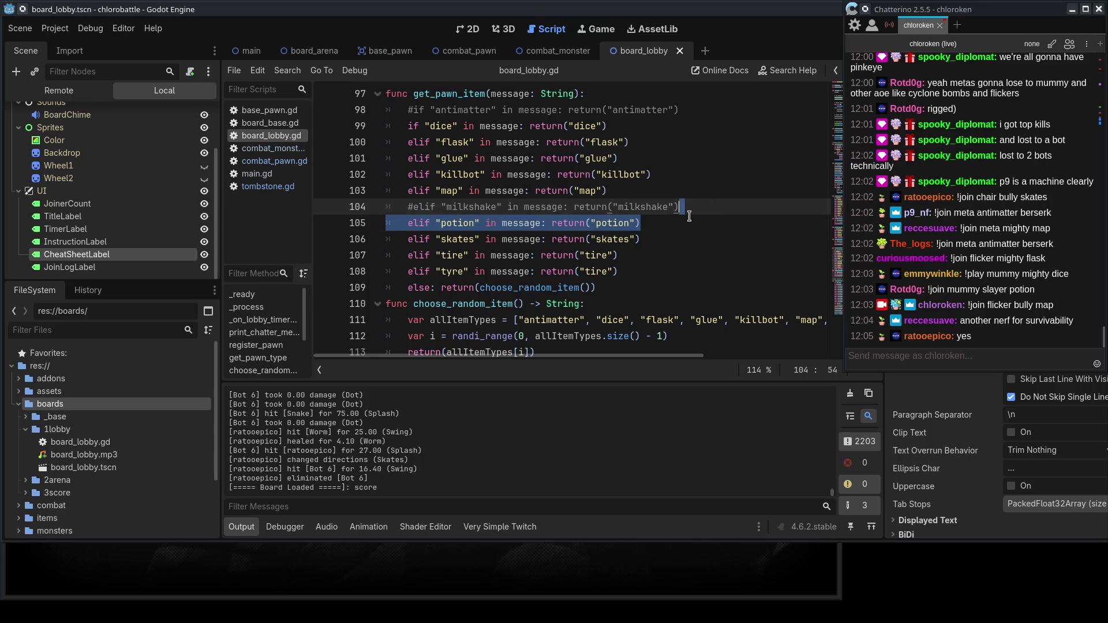
{"action": "key", "text": "ctrl+shift+d"}
{"action": "double_click", "coordinate": [455, 238]}
{"action": "type", "text": "v"}
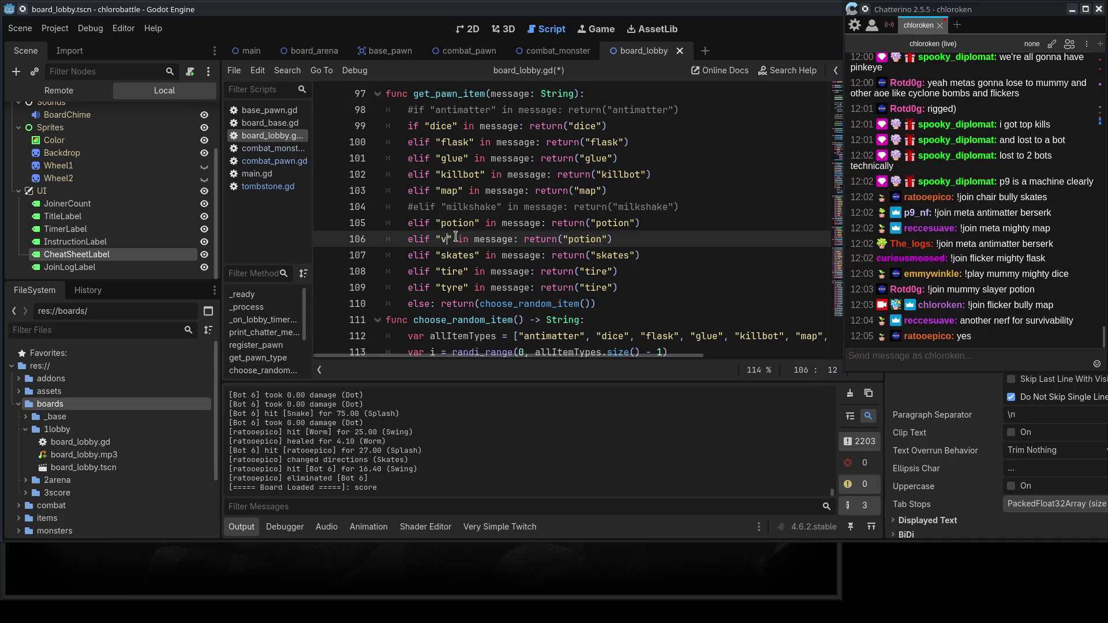
{"action": "type", "text": "ial"}
{"action": "left_click", "coordinate": [593, 223]}
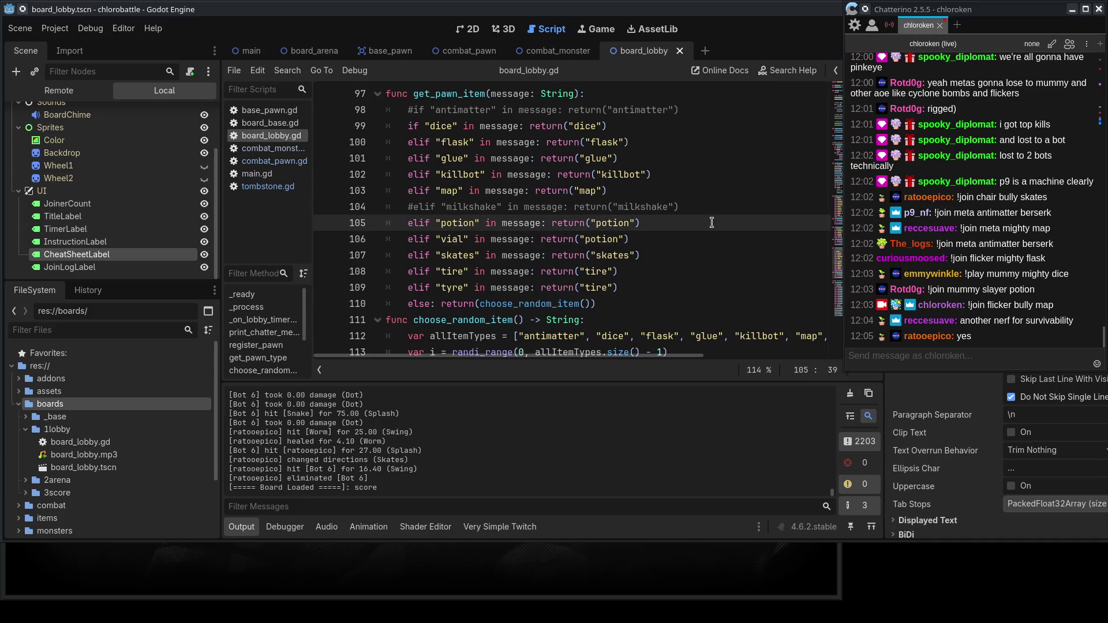
Review the map, glue, milkshake and antimatter conditions, then run the game with F5.
{"action": "scroll", "coordinate": [712, 223], "scroll_direction": "up", "scroll_amount": 4}
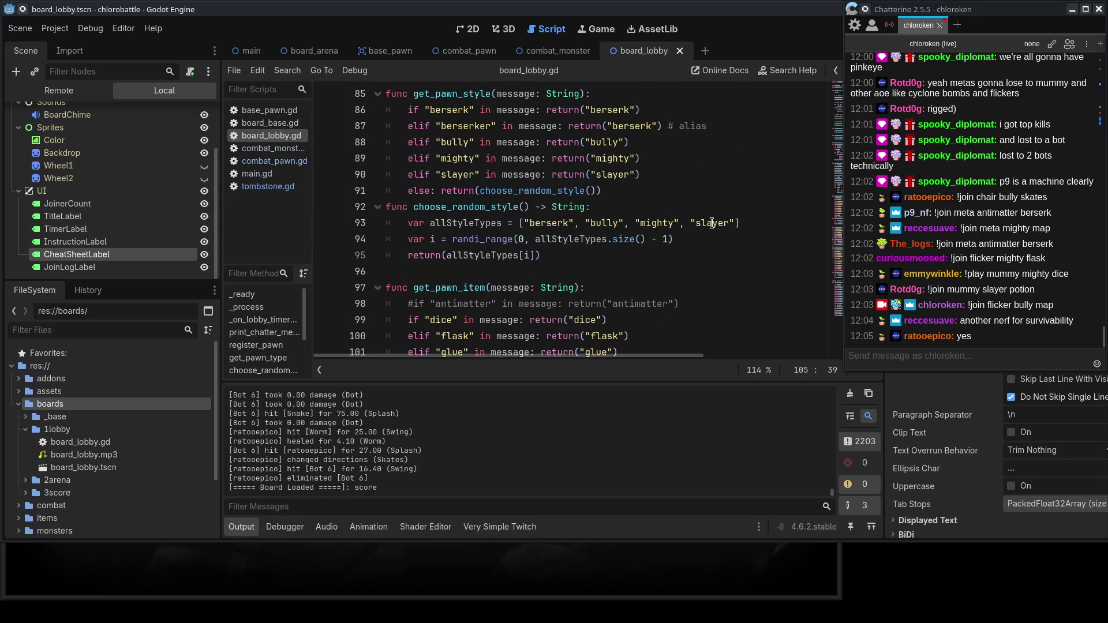
{"action": "scroll", "coordinate": [712, 223], "scroll_direction": "down", "scroll_amount": 5}
{"action": "scroll", "coordinate": [712, 223], "scroll_direction": "up", "scroll_amount": 1}
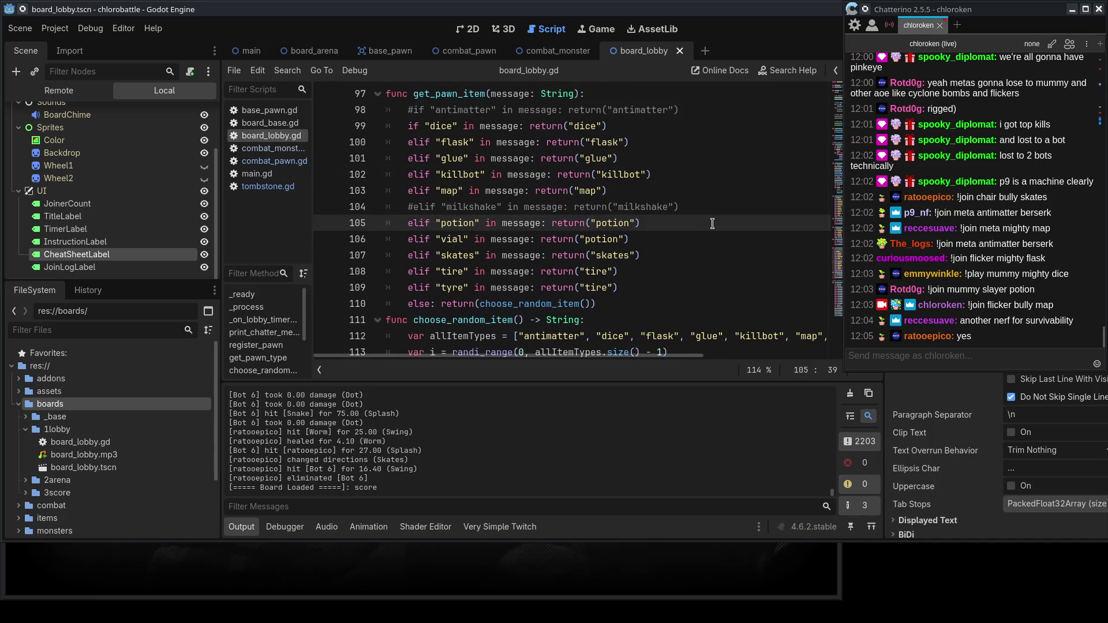
{"action": "left_click_drag", "start_coordinate": [428, 191], "coordinate": [588, 196]}
{"action": "left_click_drag", "start_coordinate": [425, 159], "coordinate": [541, 157]}
{"action": "left_click", "coordinate": [595, 158]}
{"action": "left_click_drag", "start_coordinate": [420, 207], "coordinate": [535, 196]}
{"action": "left_click_drag", "start_coordinate": [422, 109], "coordinate": [548, 109]}
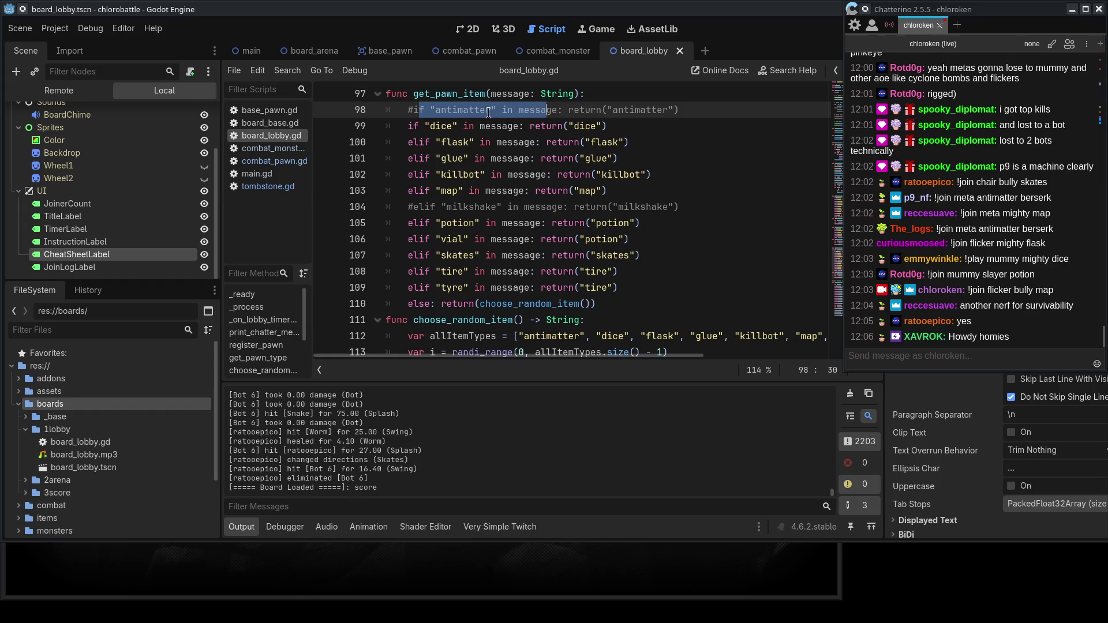
{"action": "left_click", "coordinate": [563, 109]}
{"action": "key", "text": "F5"}
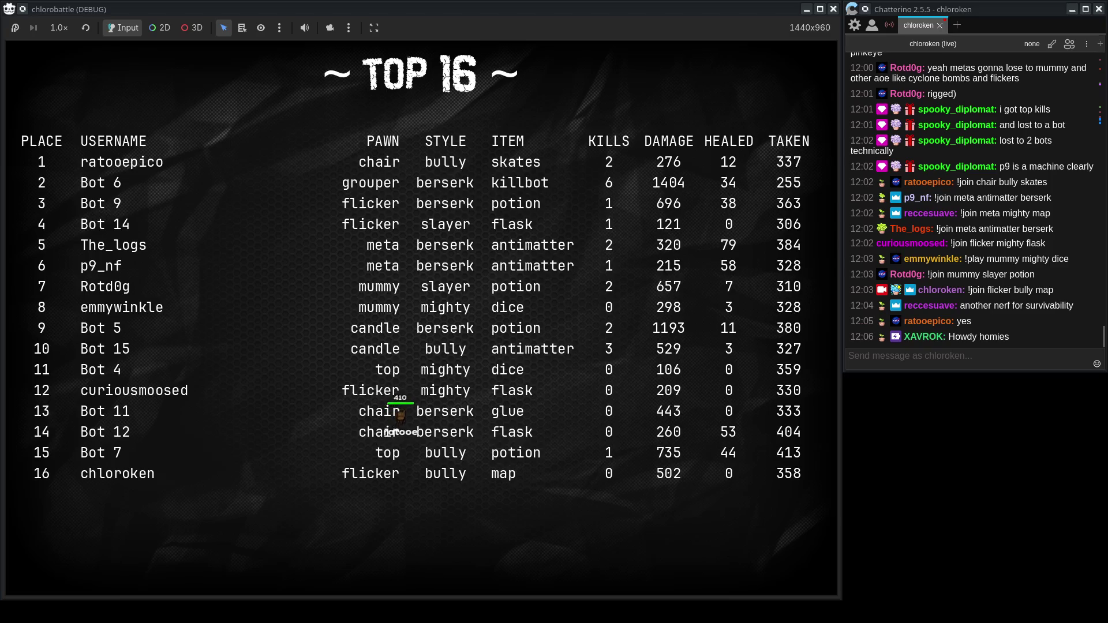
Relaunch the game with the edited script and move its window to the left.
{"action": "key", "text": "F5"}
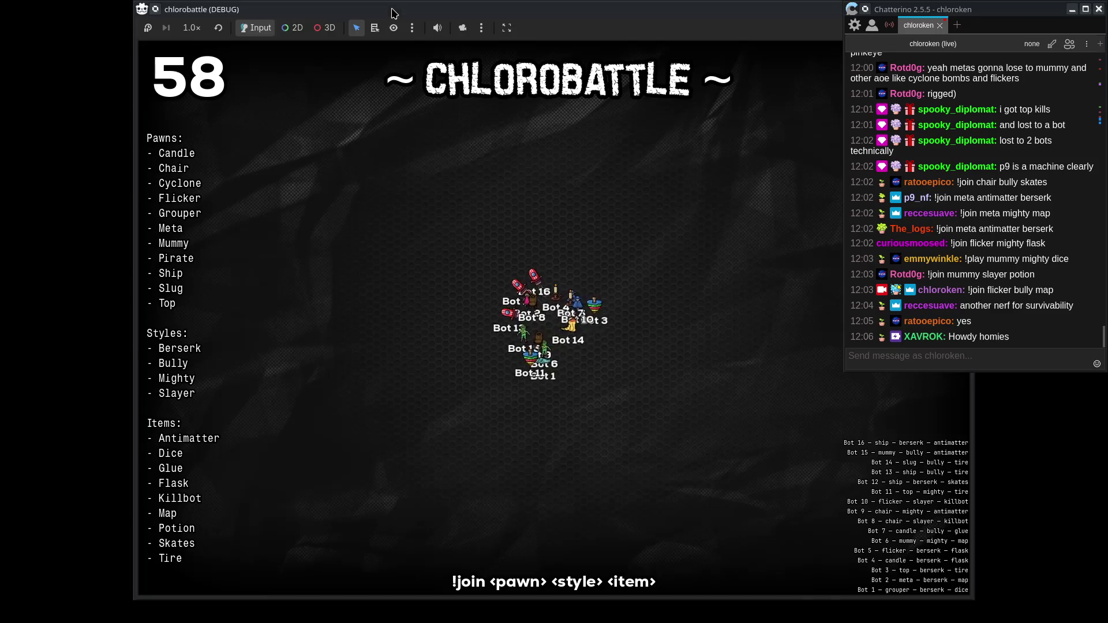
{"action": "left_click_drag", "start_coordinate": [390, 4], "coordinate": [252, 4]}
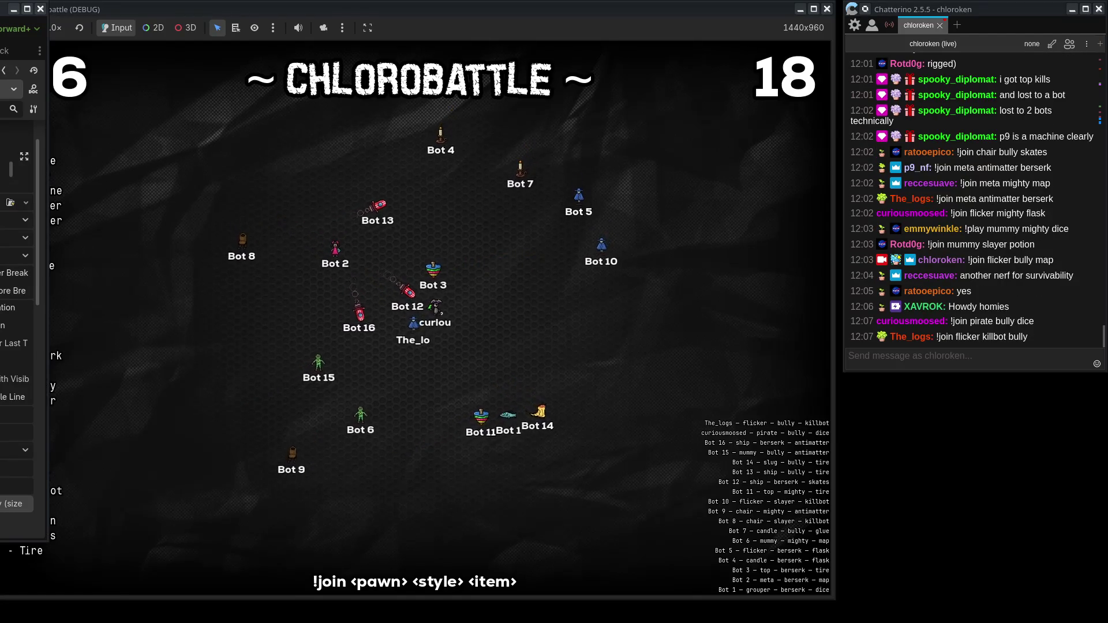
{"action": "left_click", "coordinate": [526, 374]}
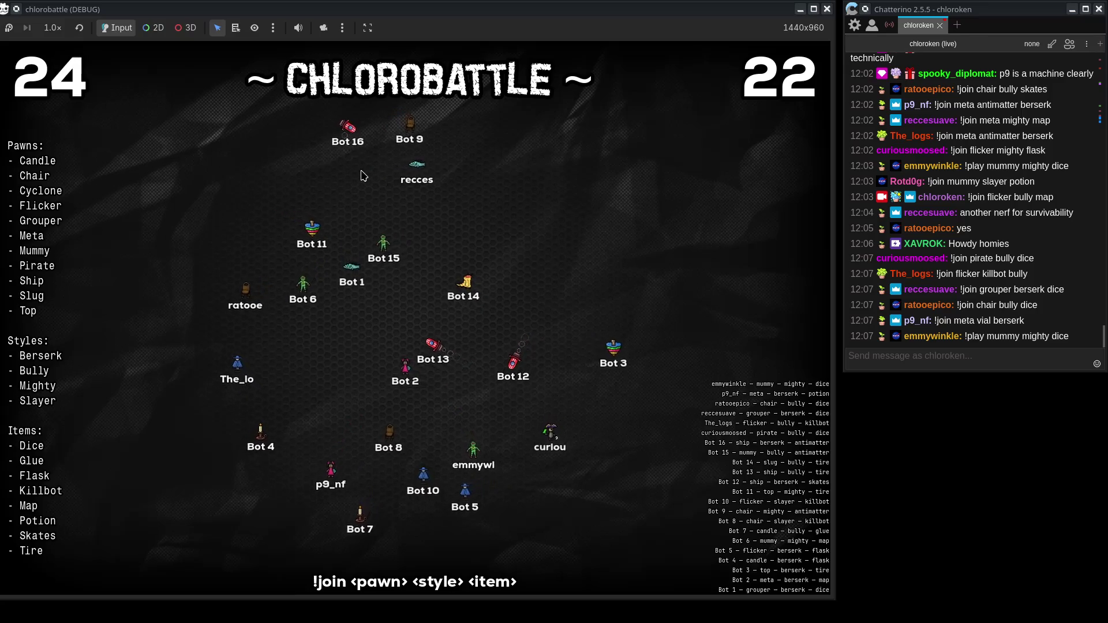
Resend the '!join flicker bully map' chat message to join the new lobby.
{"action": "left_click", "coordinate": [954, 358]}
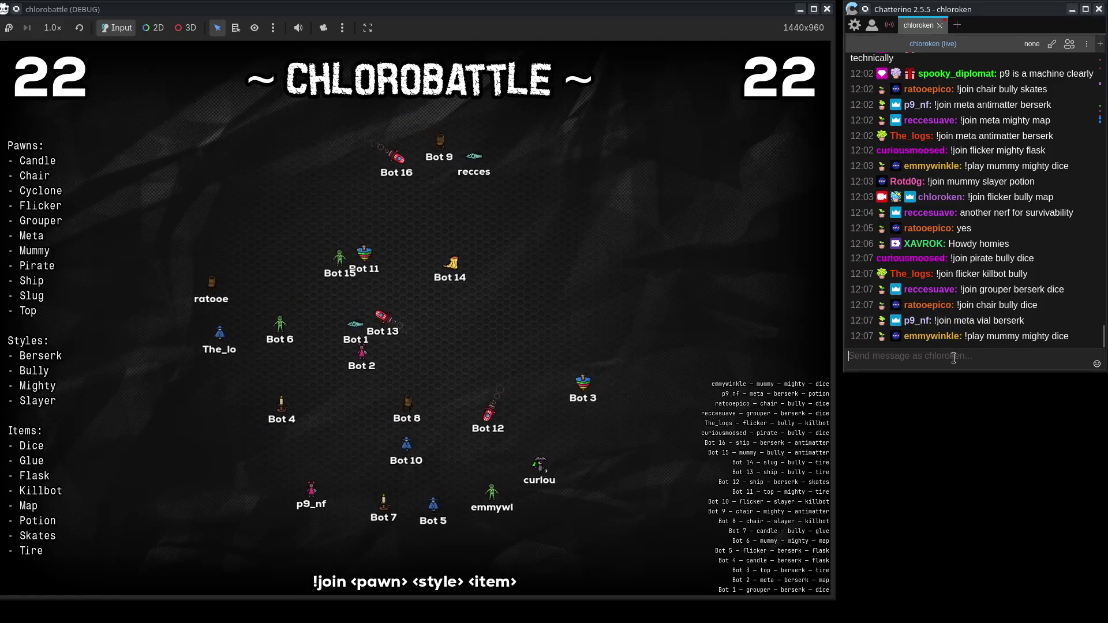
{"action": "key", "text": "Up"}
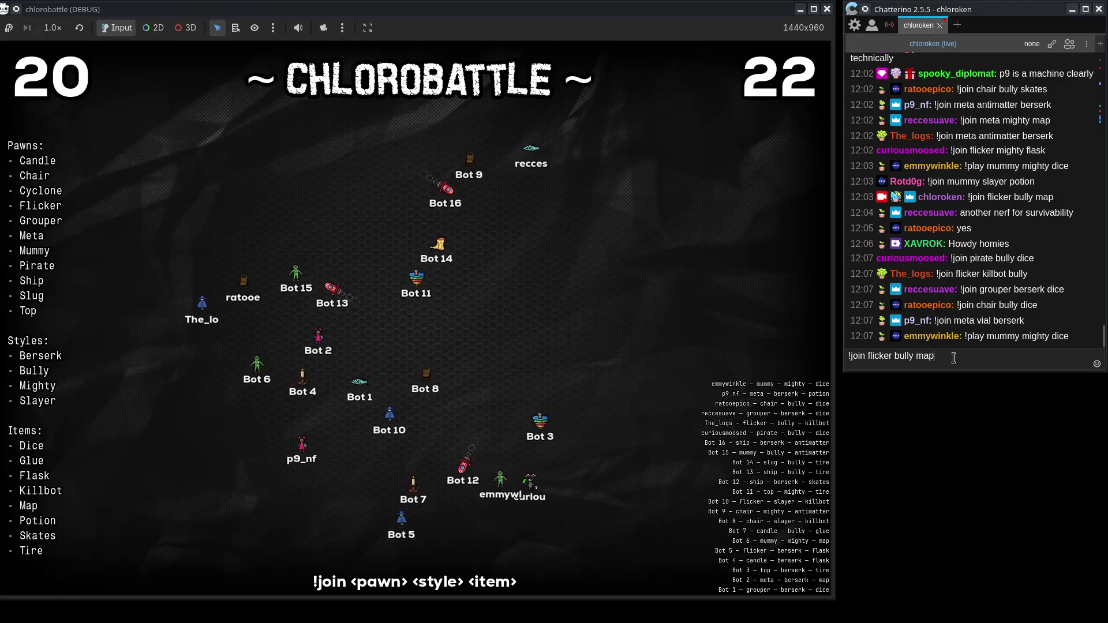
{"action": "key", "text": "Return"}
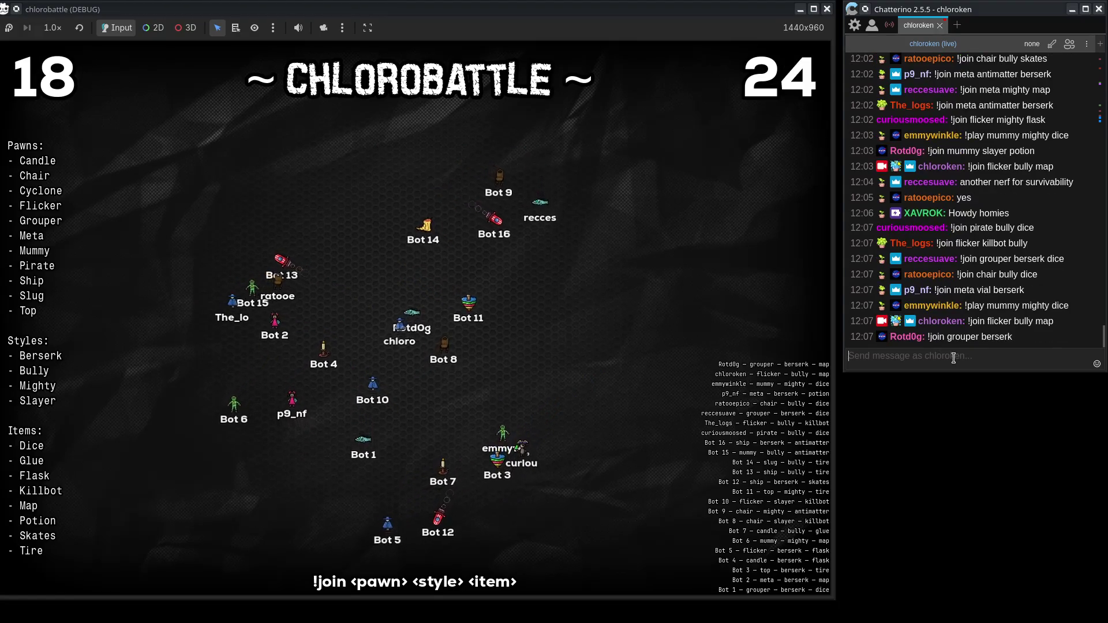
{"action": "left_click_drag", "start_coordinate": [388, 7], "coordinate": [394, 7]}
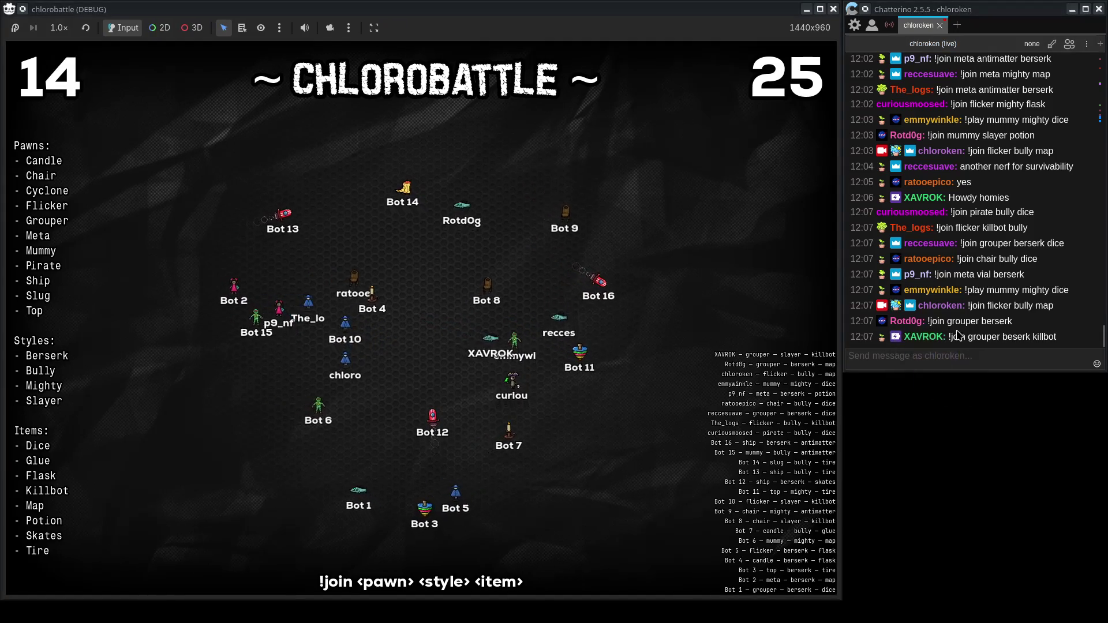
{"action": "left_click", "coordinate": [1023, 360]}
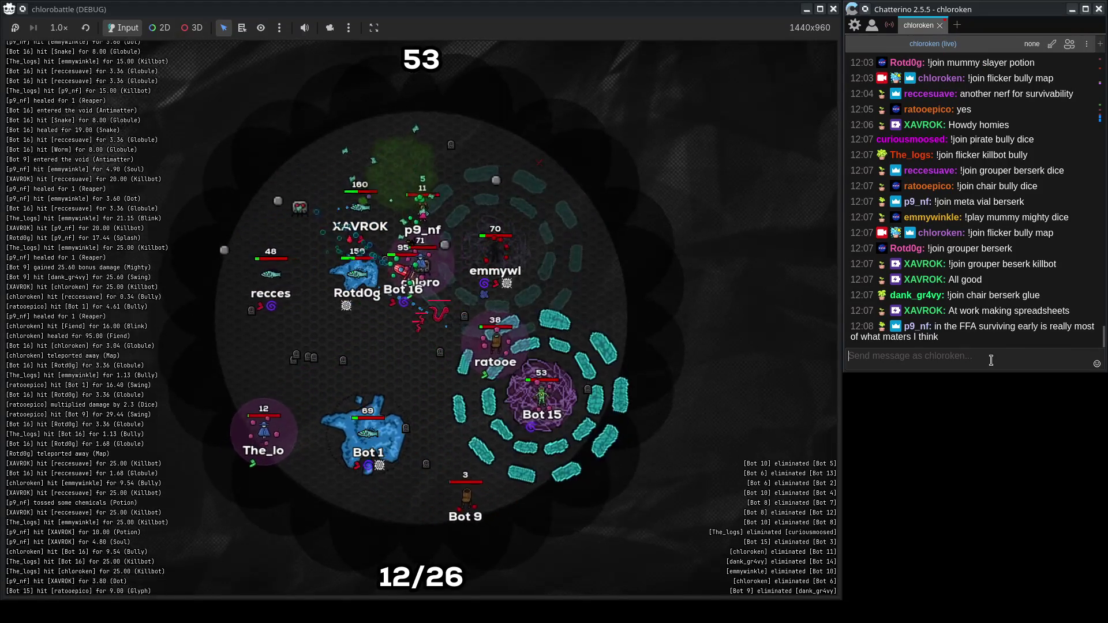
Select and then deselect the latest chat message while the 26-pawn battle plays on.
{"action": "triple_click", "coordinate": [940, 341]}
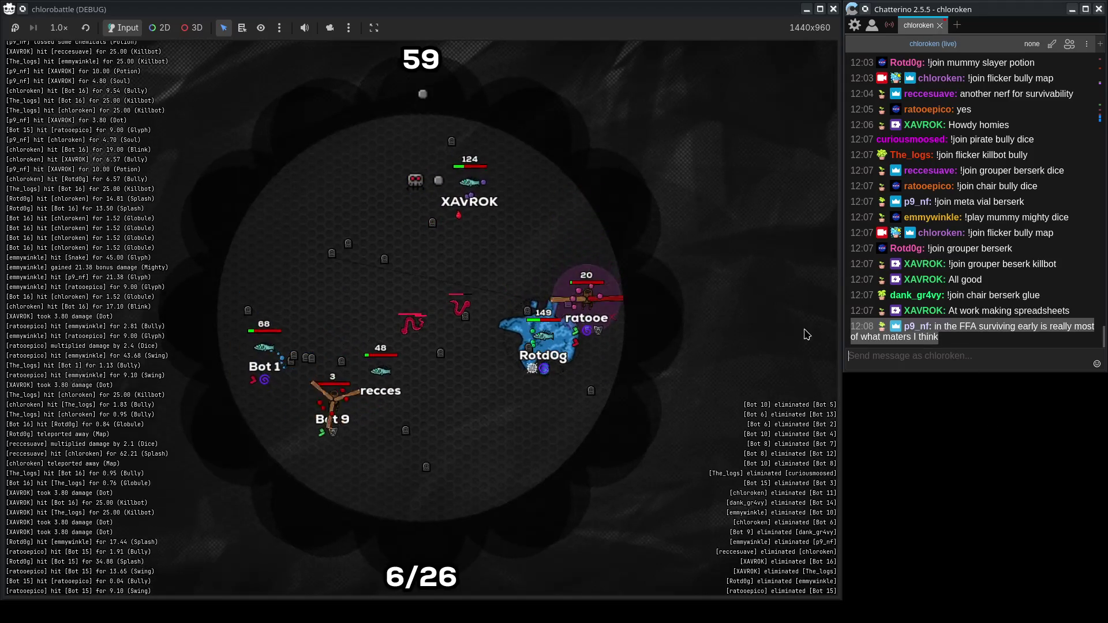
{"action": "left_click", "coordinate": [1005, 334]}
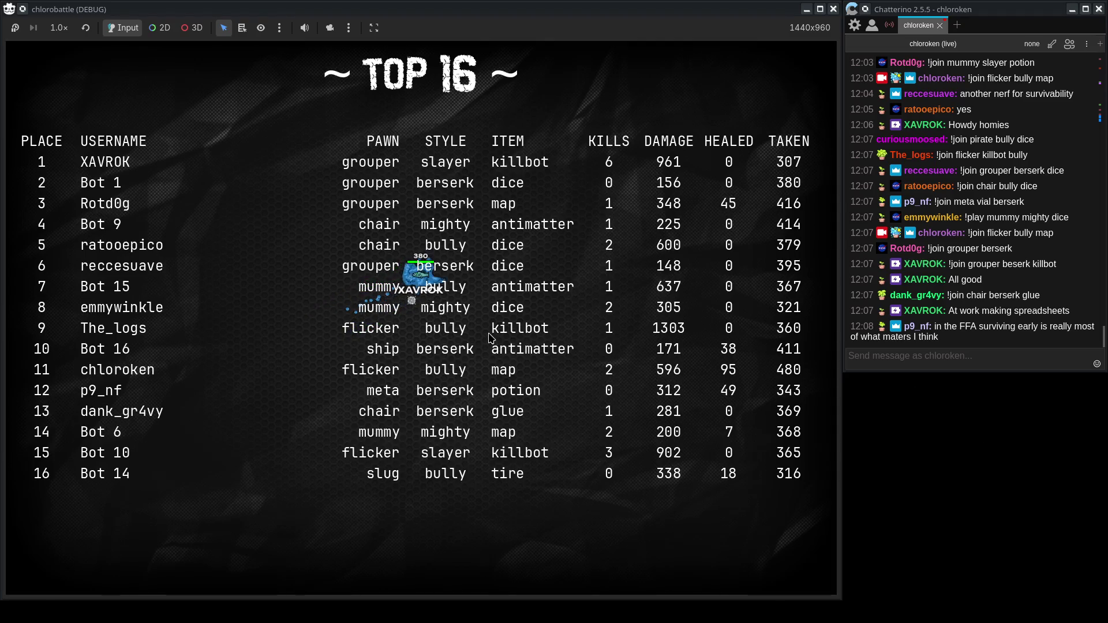
Refocus the game window and relaunch the project for a new 16-bot lobby.
{"action": "left_click", "coordinate": [974, 354]}
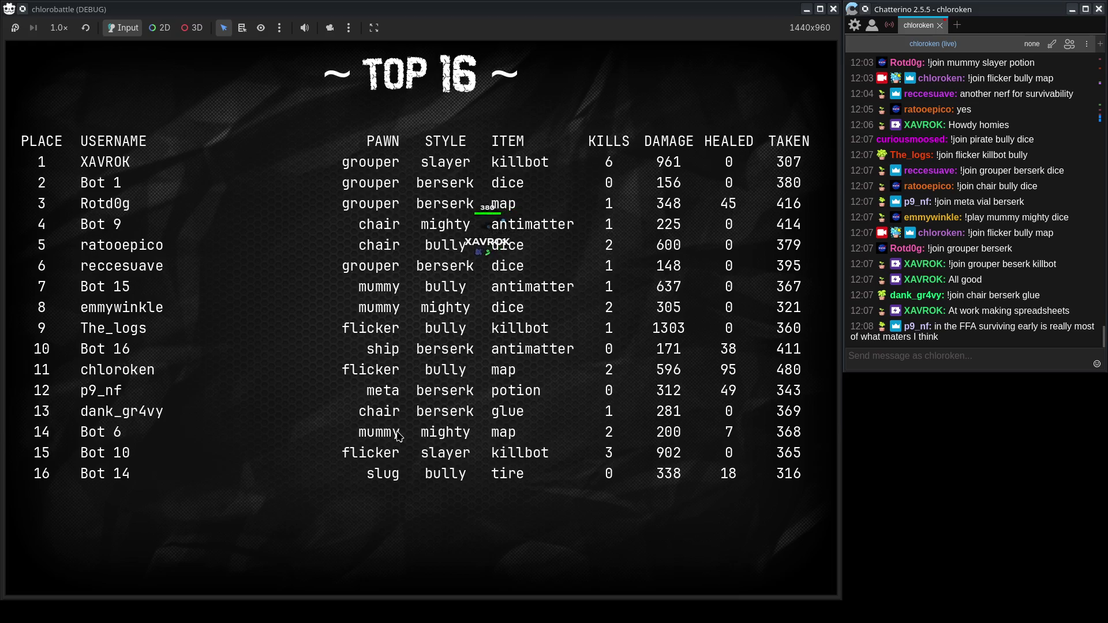
{"action": "left_click", "coordinate": [451, 355]}
{"action": "key", "text": "F5"}
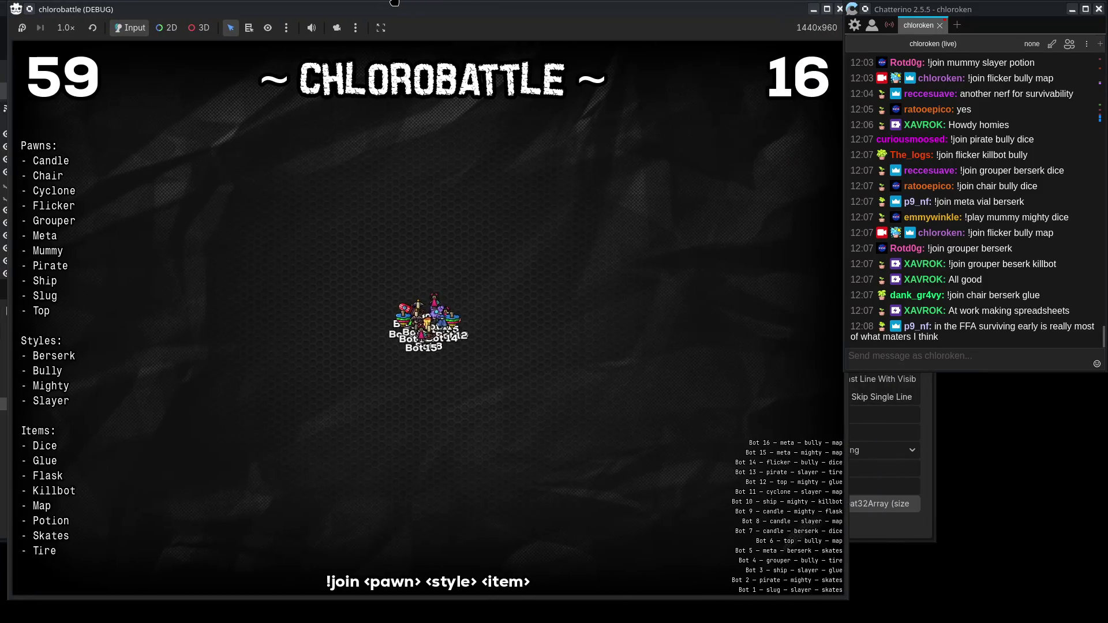
Resend the join message with skates instead of map as the item.
{"action": "left_click", "coordinate": [929, 357]}
{"action": "key", "text": "Up"}
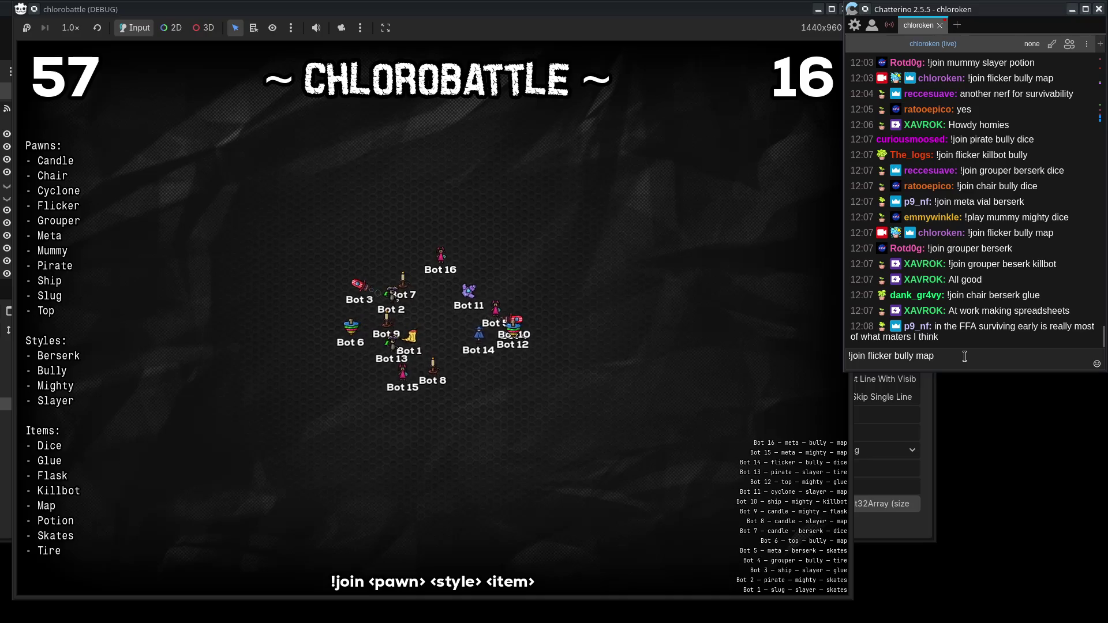
{"action": "key", "text": "BackSpace"}
{"action": "key", "text": "BackSpace"}
{"action": "key", "text": "BackSpace"}
{"action": "type", "text": "skates"}
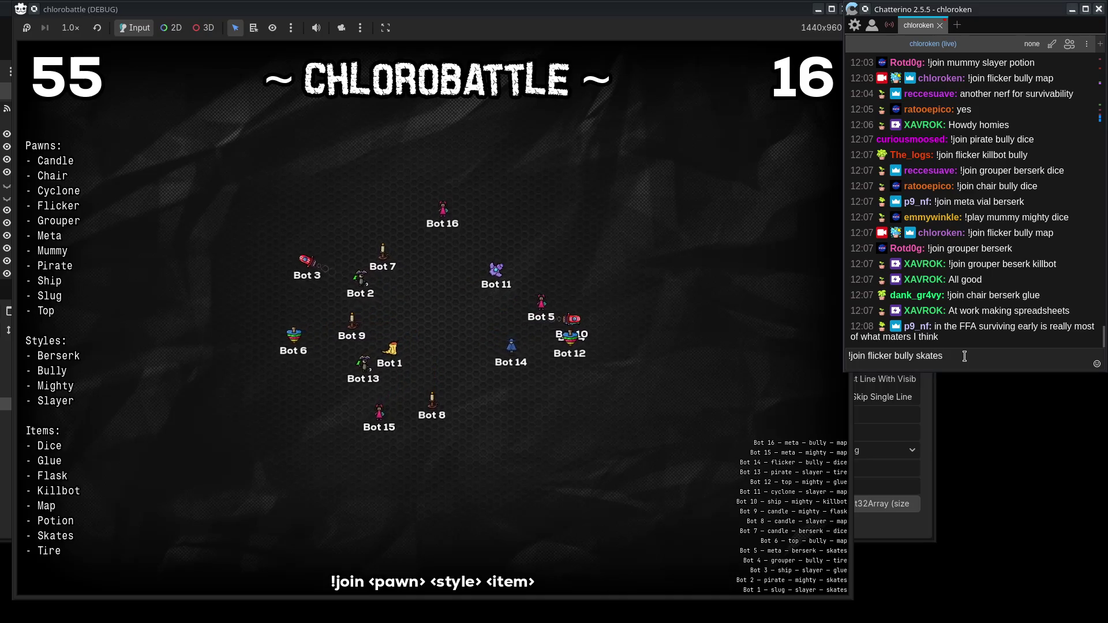
{"action": "key", "text": "Return"}
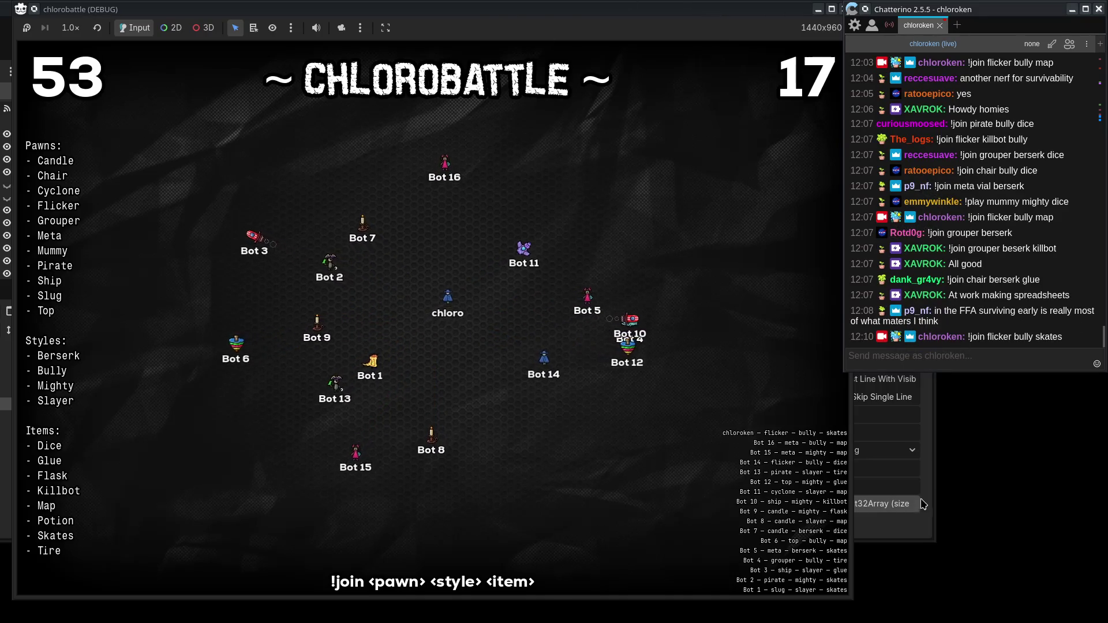
Bring the game window forward and select the latest chat line while the match runs.
{"action": "left_click", "coordinate": [931, 448]}
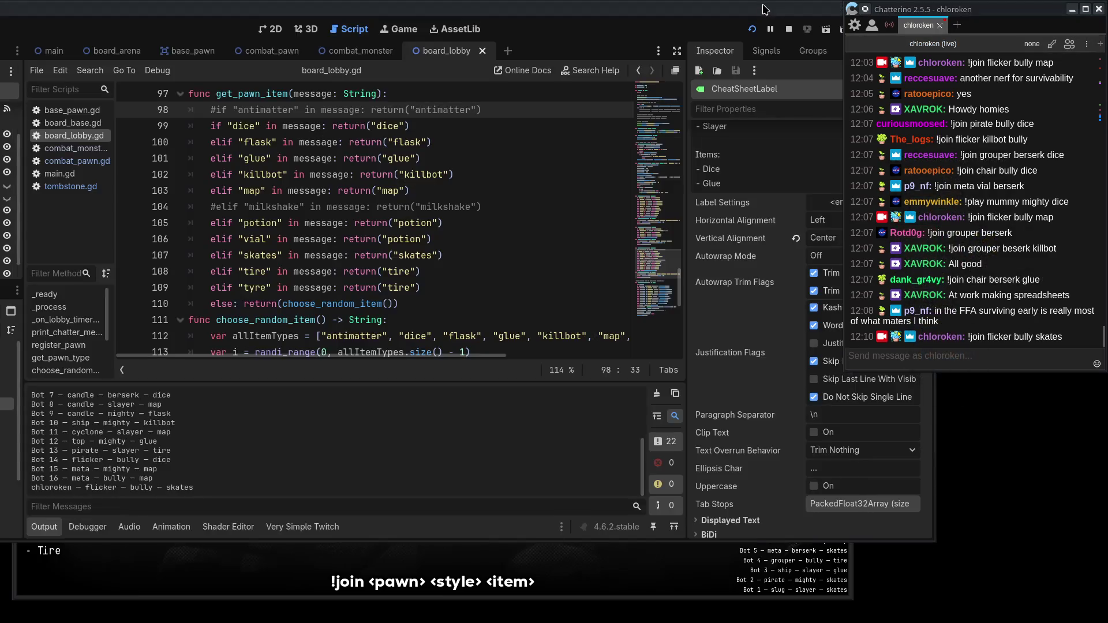
{"action": "left_click", "coordinate": [574, 260]}
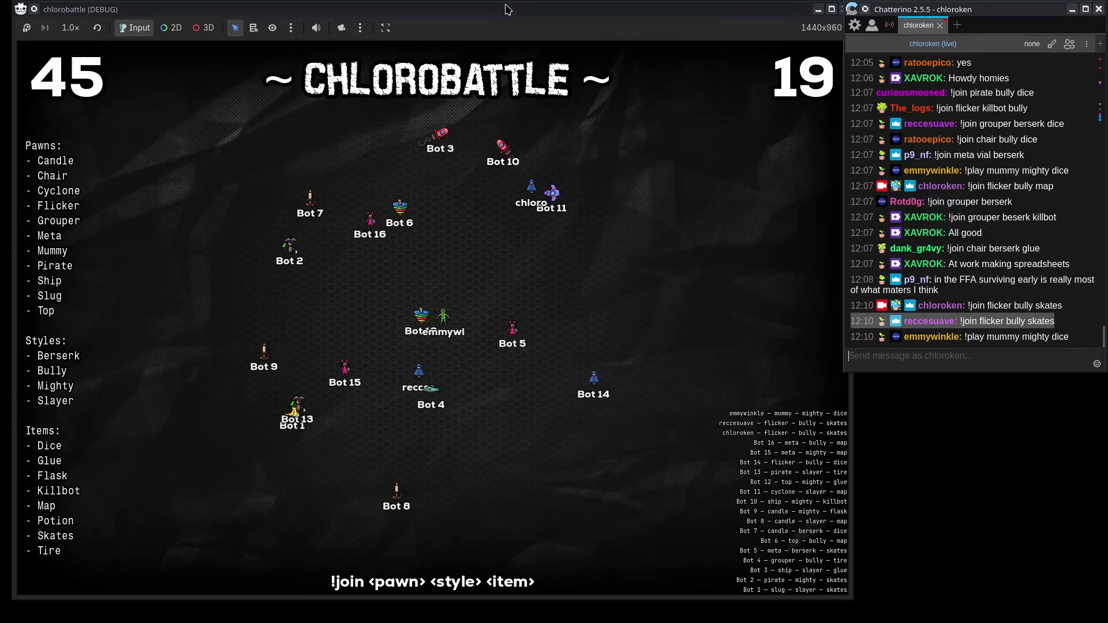
{"action": "left_click", "coordinate": [553, 73]}
{"action": "left_click", "coordinate": [1034, 351]}
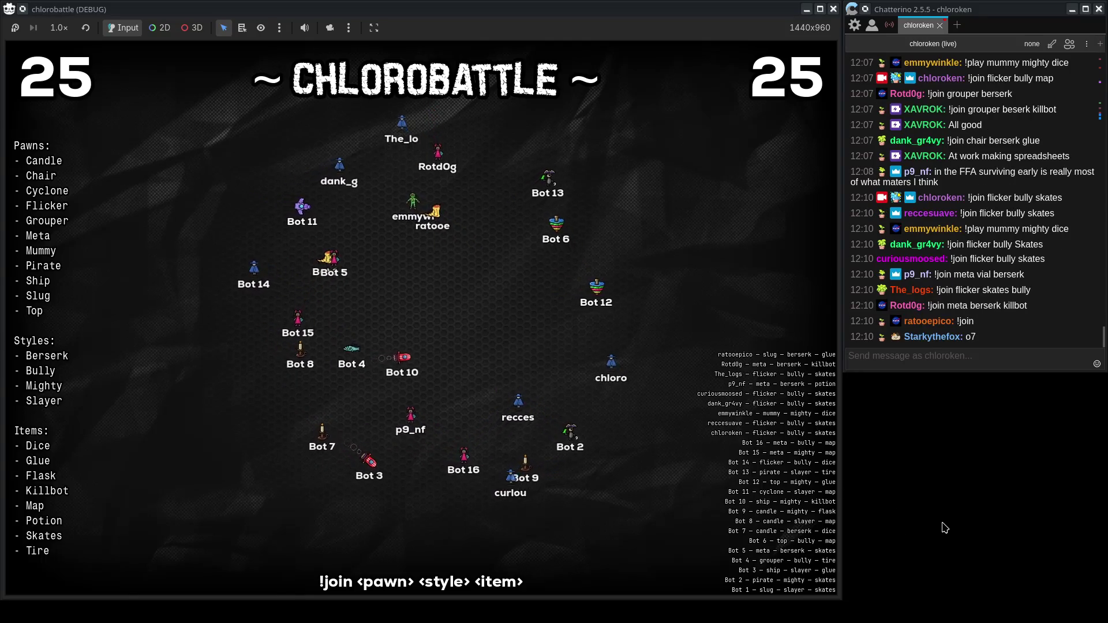
{"action": "left_click", "coordinate": [1026, 316]}
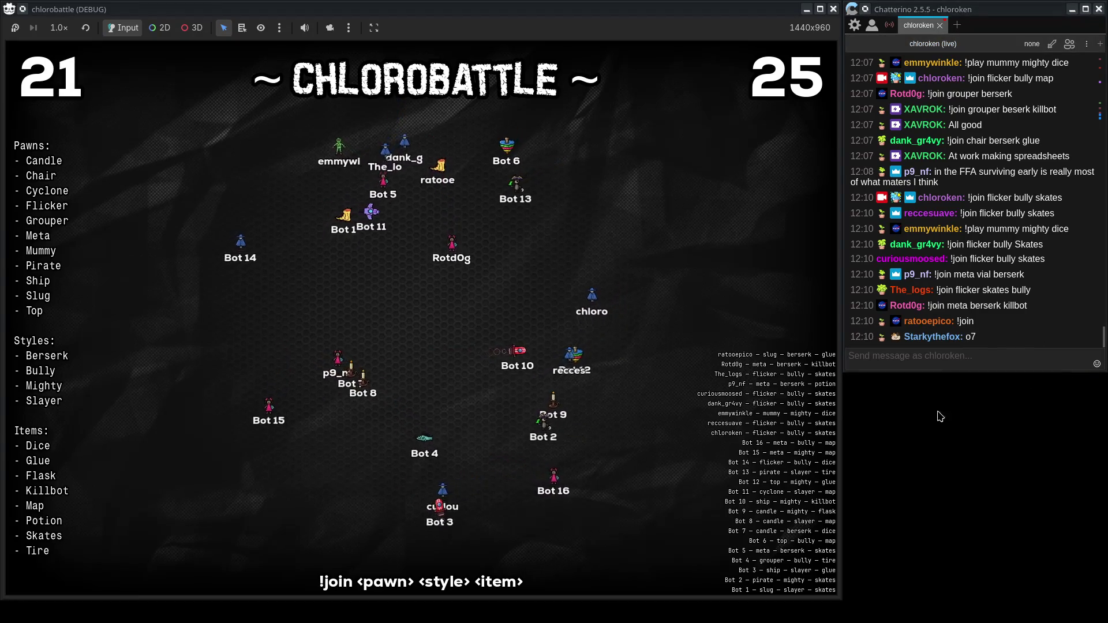
{"action": "left_click_drag", "start_coordinate": [994, 342], "coordinate": [853, 340]}
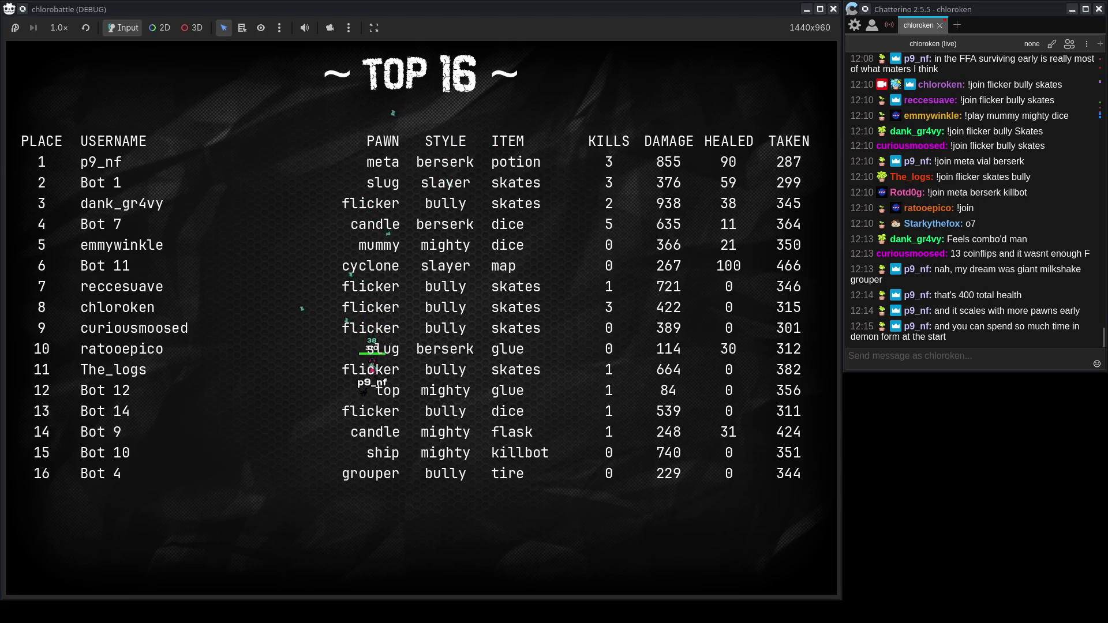
Watch the round to its TOP 16 results, then switch to the chlorobattle wiki browser.
{"action": "key", "text": "alt+Tab"}
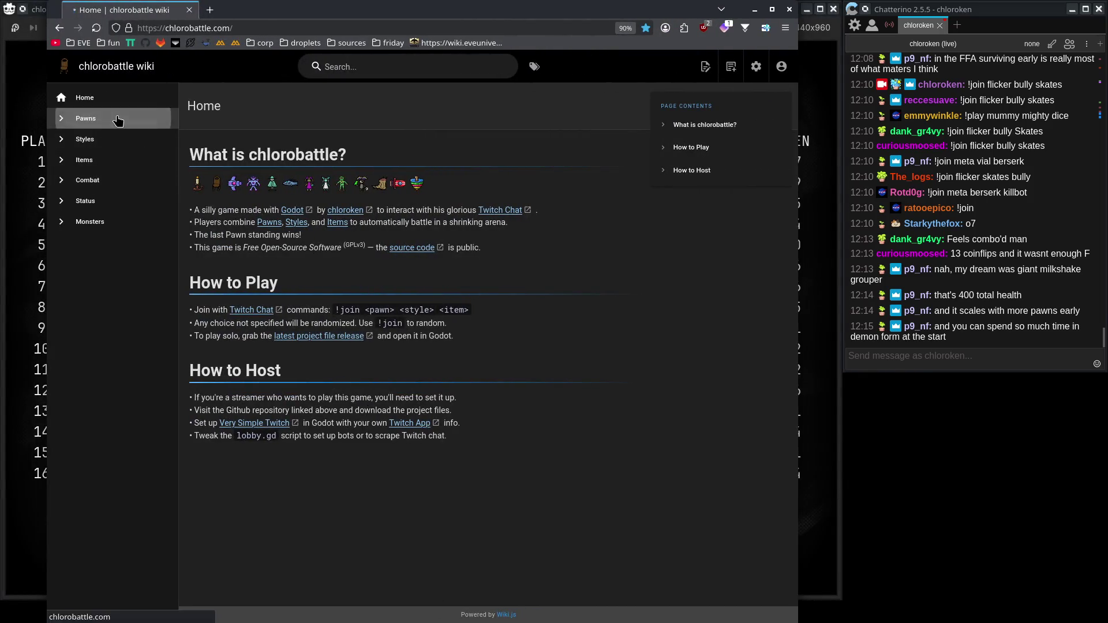
Open the wiki's Pawns page and scroll to the Meta pawn section.
{"action": "left_click", "coordinate": [86, 118]}
{"action": "scroll", "coordinate": [338, 353], "scroll_direction": "down", "scroll_amount": 15}
{"action": "scroll", "coordinate": [338, 354], "scroll_direction": "down", "scroll_amount": 15}
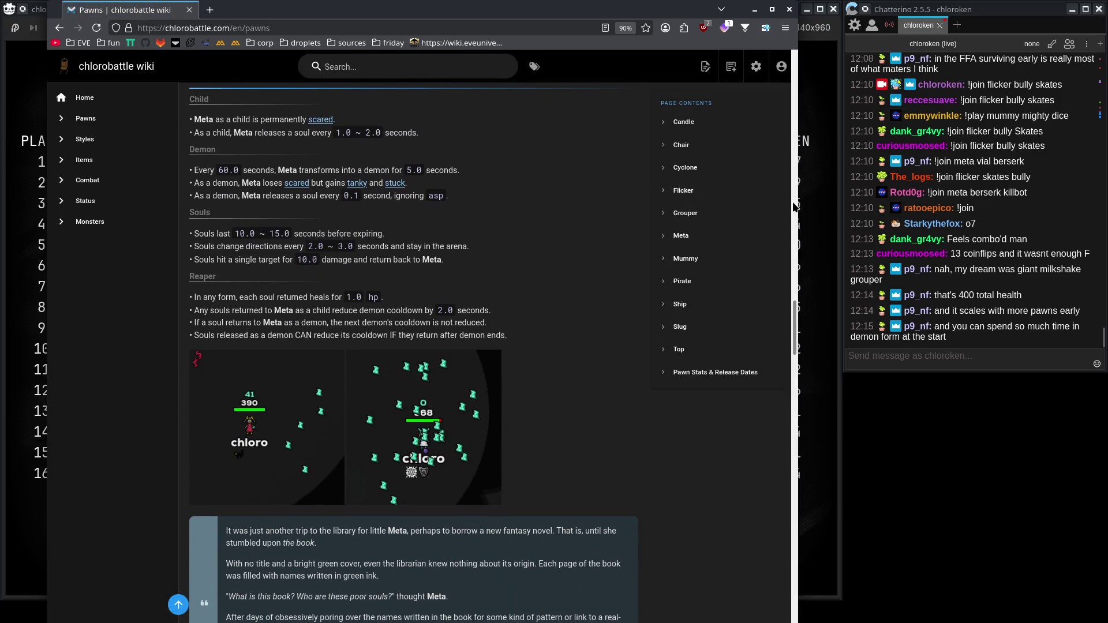
{"action": "scroll", "coordinate": [793, 303], "scroll_direction": "up", "scroll_amount": 1}
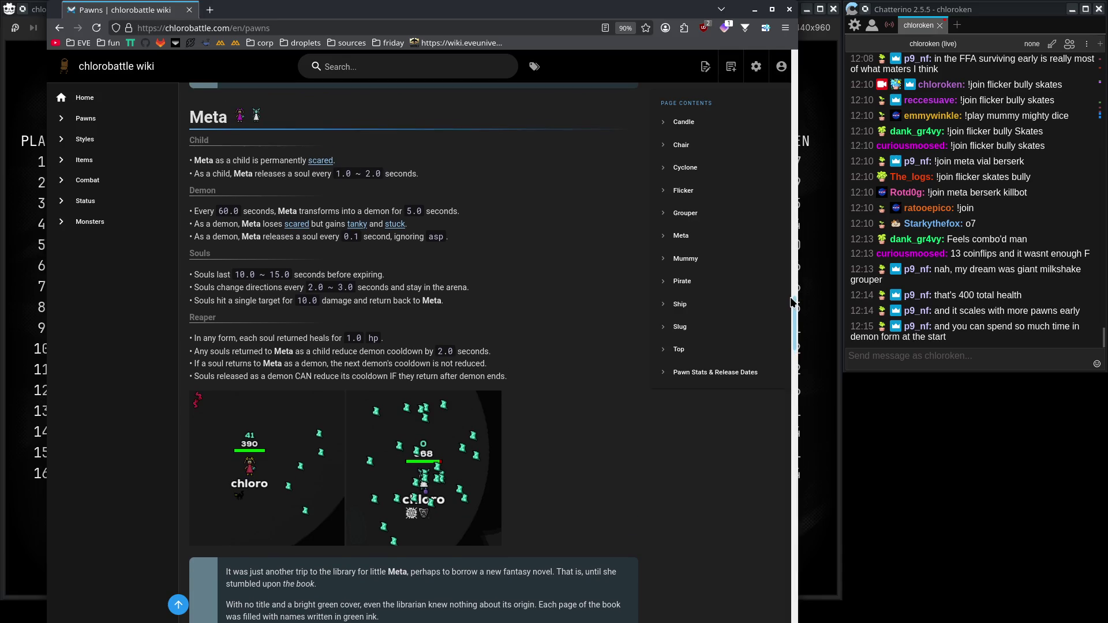
{"action": "scroll", "coordinate": [792, 303], "scroll_direction": "down", "scroll_amount": 1}
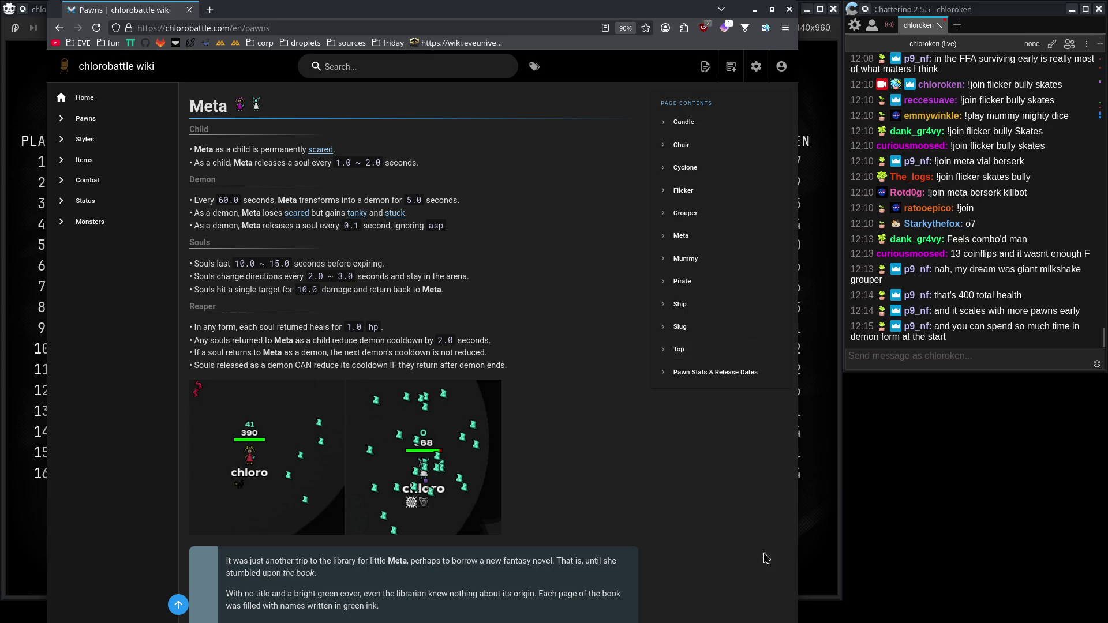
Compare the TOP 16 scoreboard and chat with the Meta section, then edit the Pawns page in markdown.
{"action": "left_click", "coordinate": [828, 544]}
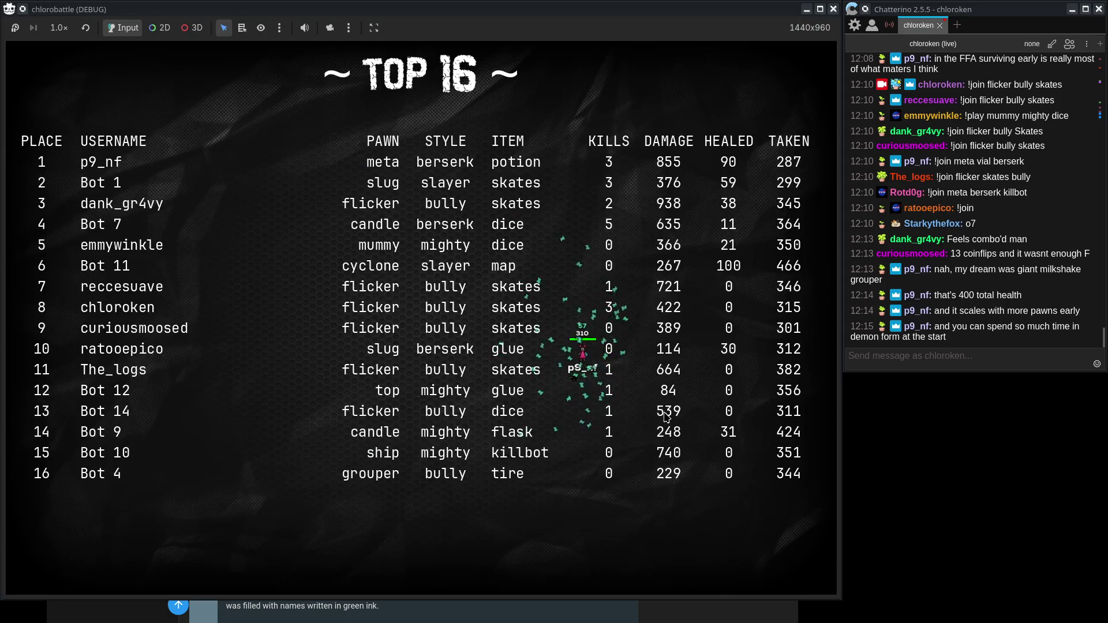
{"action": "left_click", "coordinate": [698, 612]}
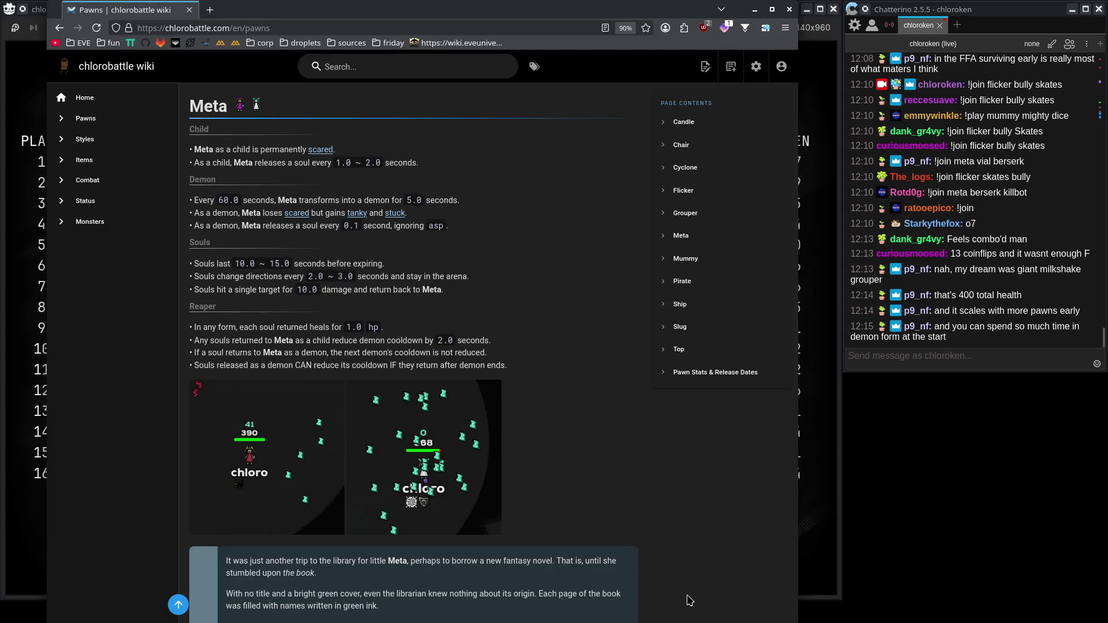
{"action": "left_click", "coordinate": [1003, 259]}
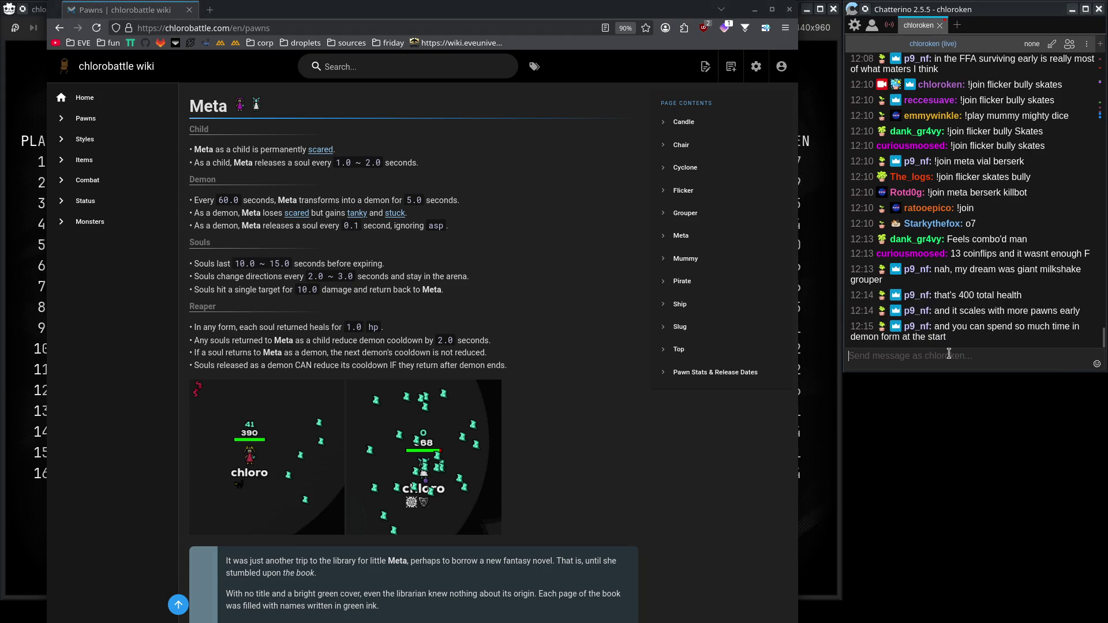
{"action": "left_click", "coordinate": [679, 471]}
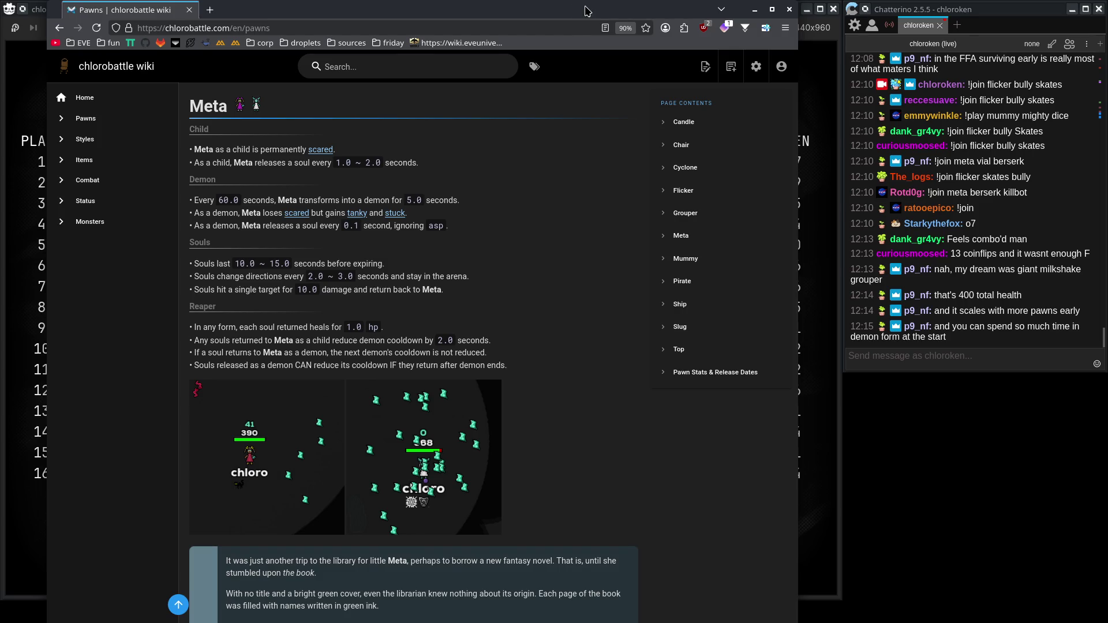
{"action": "left_click", "coordinate": [705, 67]}
{"action": "left_click", "coordinate": [687, 120]}
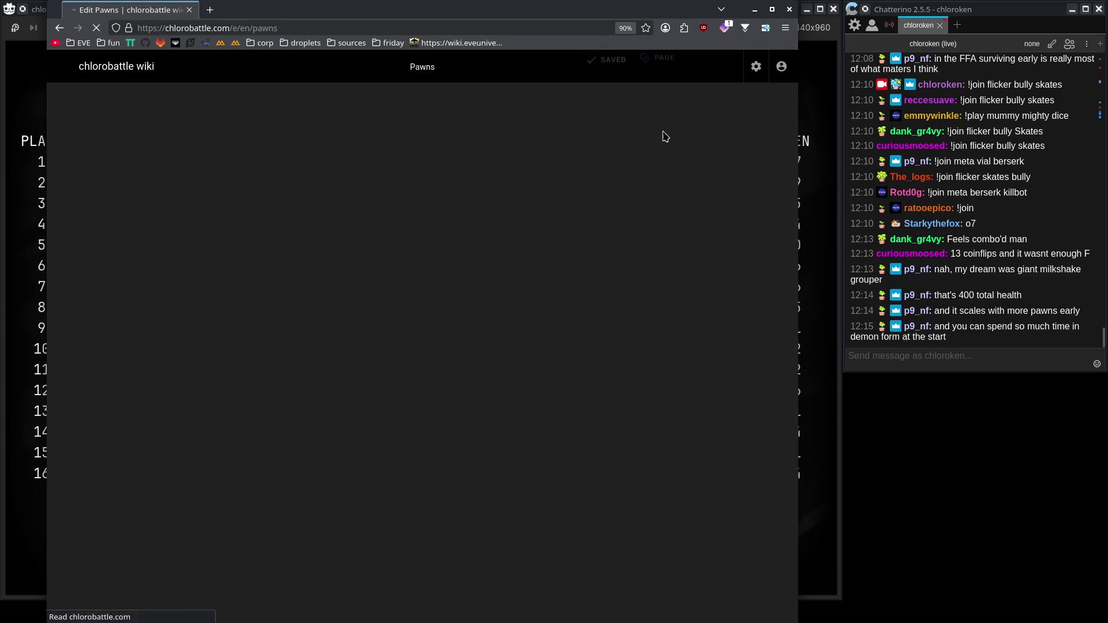
Save the Pawns page with the Meta Reaper soul heal at 0.5 hp and leave the wiki.
{"action": "scroll", "coordinate": [331, 368], "scroll_direction": "down", "scroll_amount": 20}
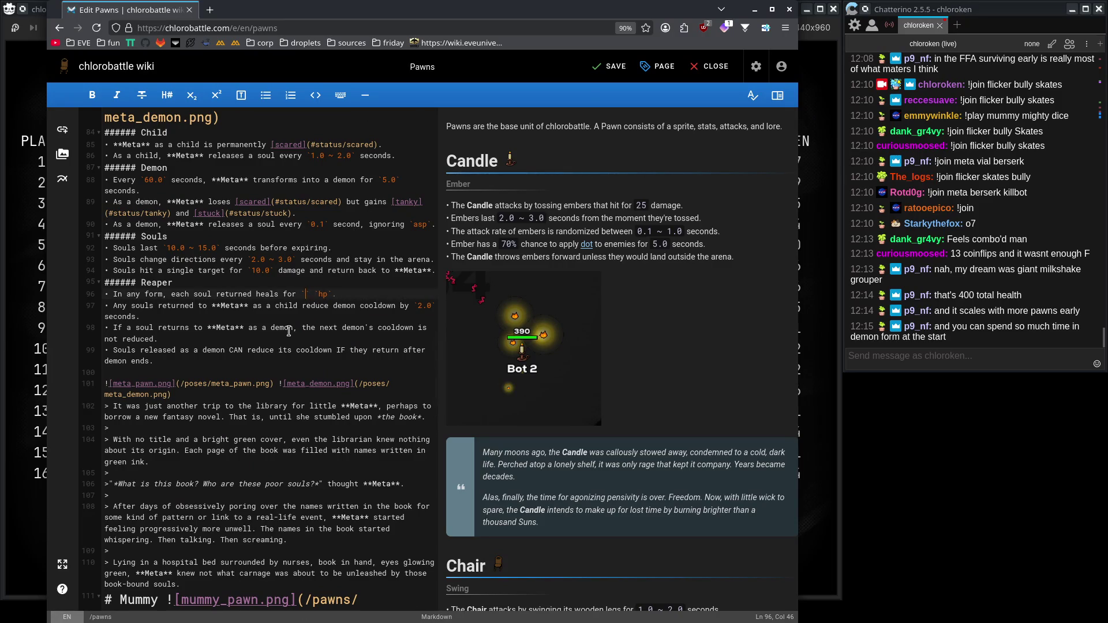
{"action": "key", "text": "ctrl+s"}
{"action": "key", "text": "alt+Tab"}
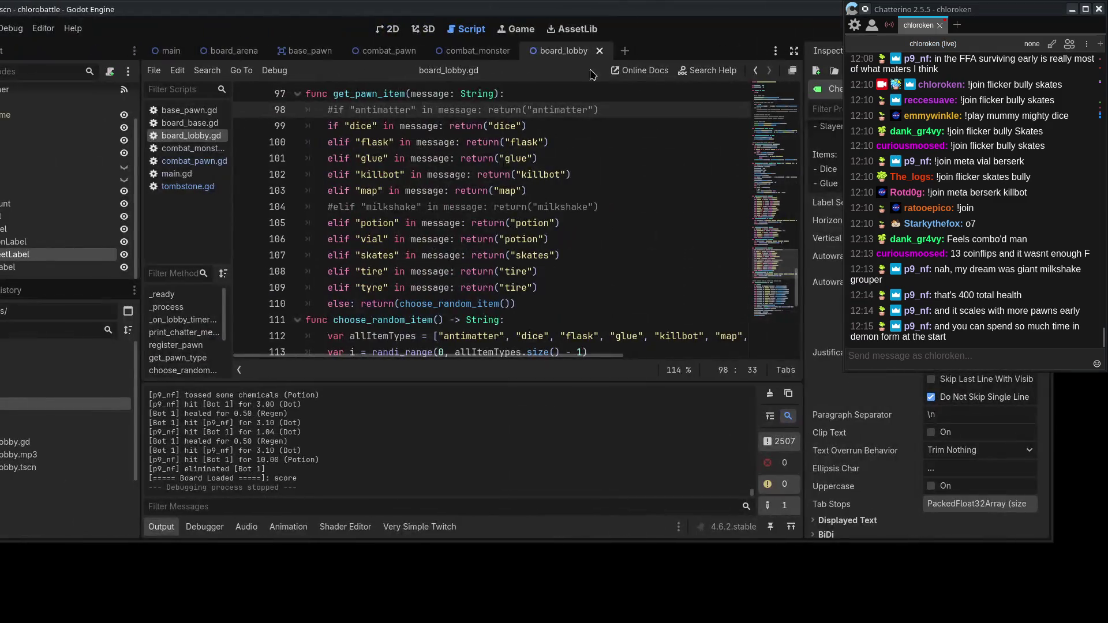
In pawns/meta/meta_pawn.gd, change soulReturnHeal on line 15 from 1.0 to 0.5.
{"action": "scroll", "coordinate": [128, 455], "scroll_direction": "down", "scroll_amount": 2}
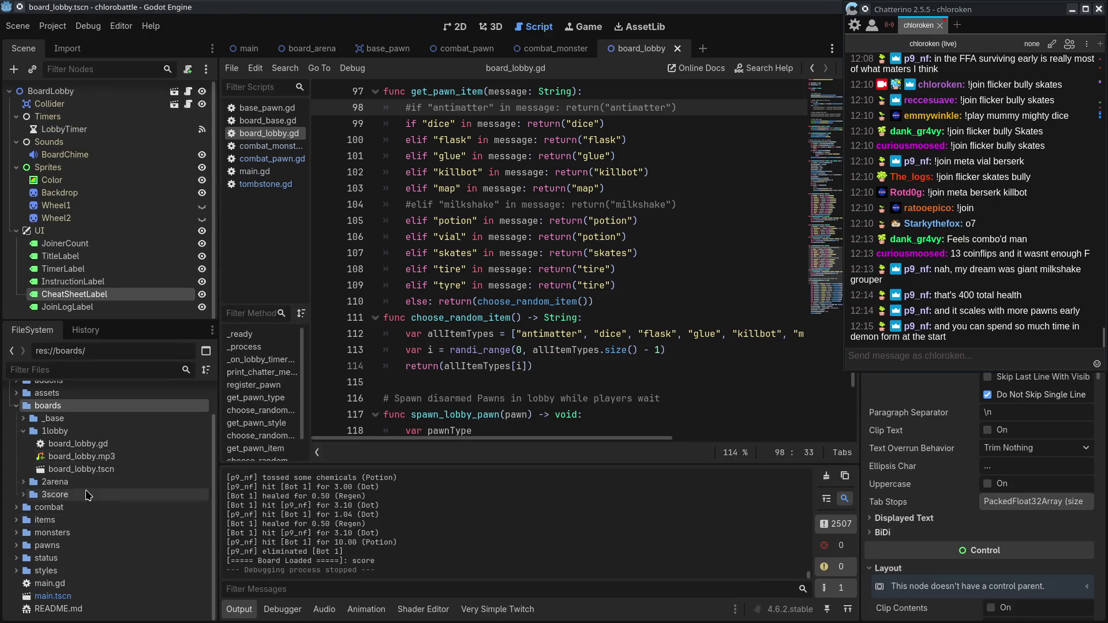
{"action": "double_click", "coordinate": [75, 407]}
{"action": "double_click", "coordinate": [70, 495]}
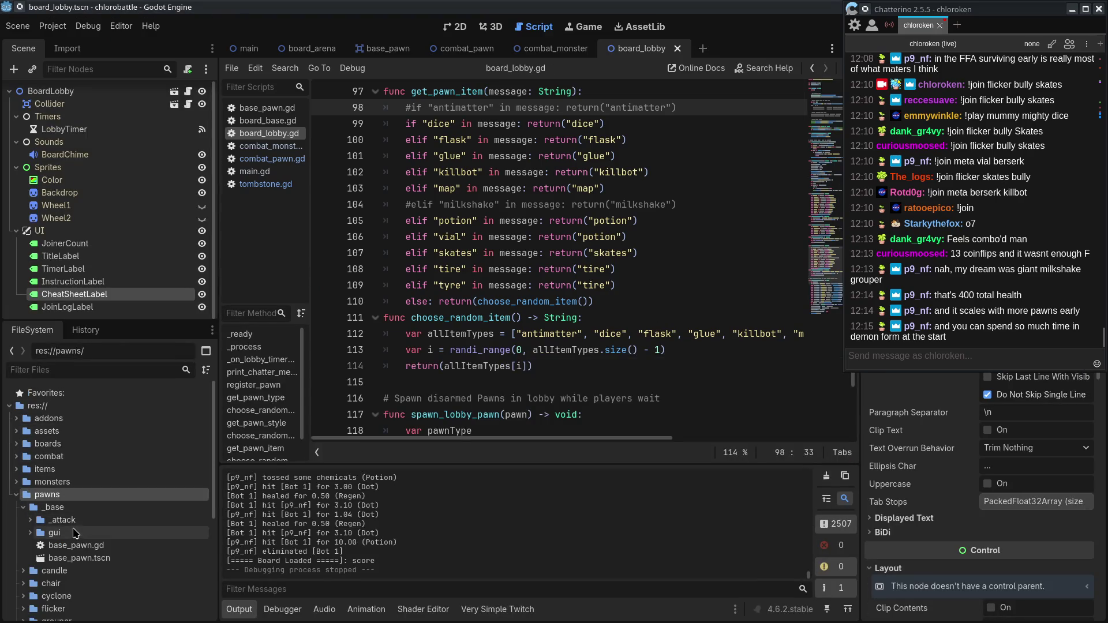
{"action": "double_click", "coordinate": [58, 507]}
{"action": "scroll", "coordinate": [71, 557], "scroll_direction": "down", "scroll_amount": 3}
{"action": "double_click", "coordinate": [51, 540]}
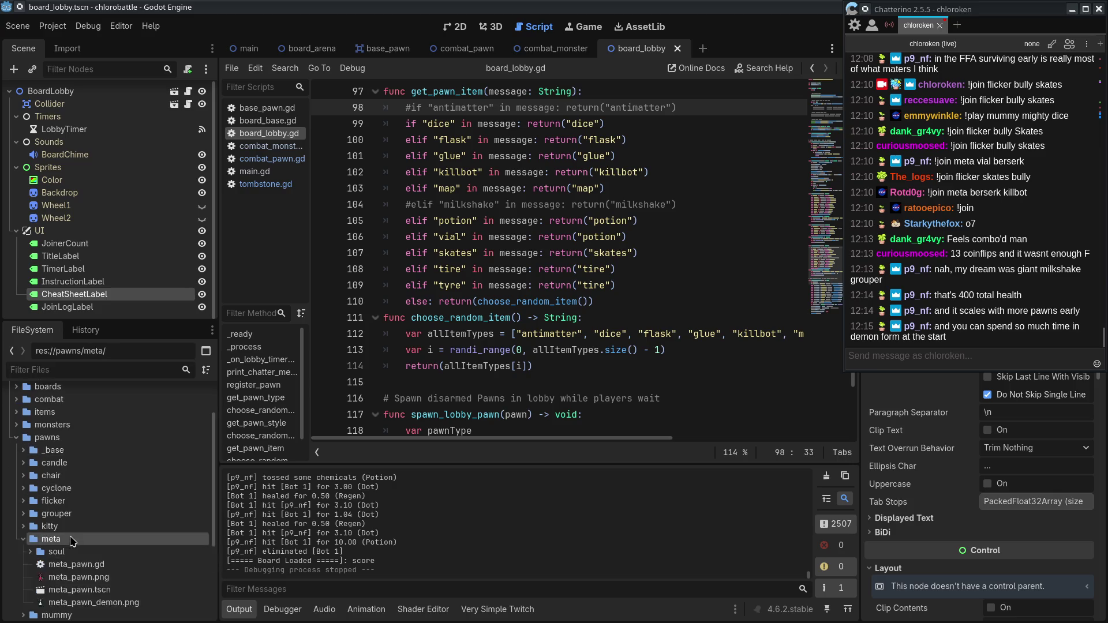
{"action": "scroll", "coordinate": [92, 508], "scroll_direction": "down", "scroll_amount": 5}
{"action": "double_click", "coordinate": [76, 432]}
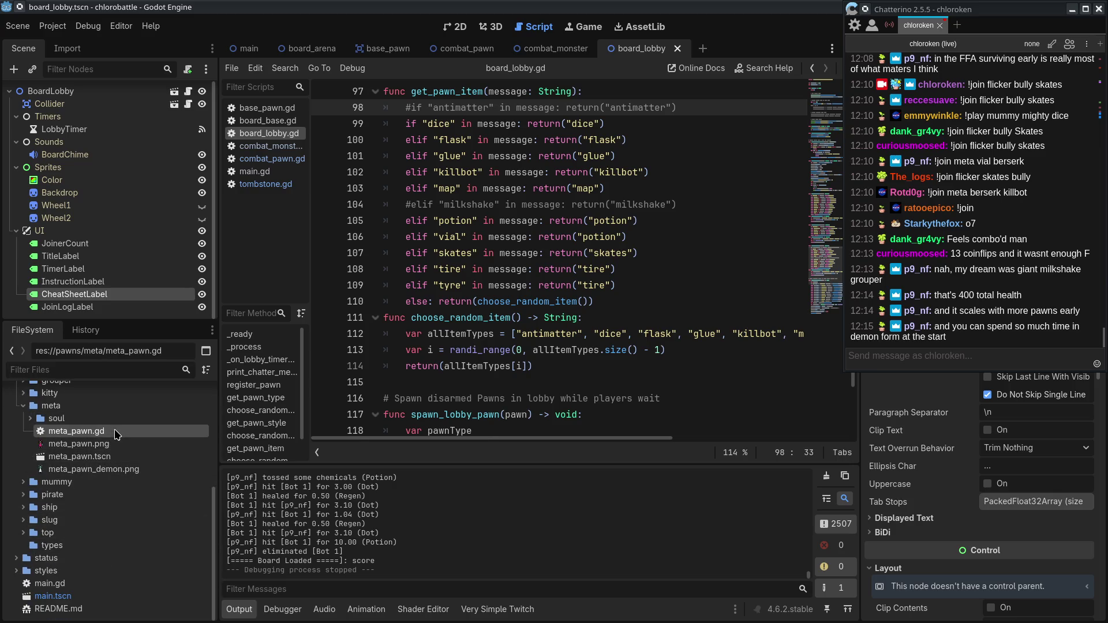
{"action": "scroll", "coordinate": [530, 264], "scroll_direction": "up", "scroll_amount": 8}
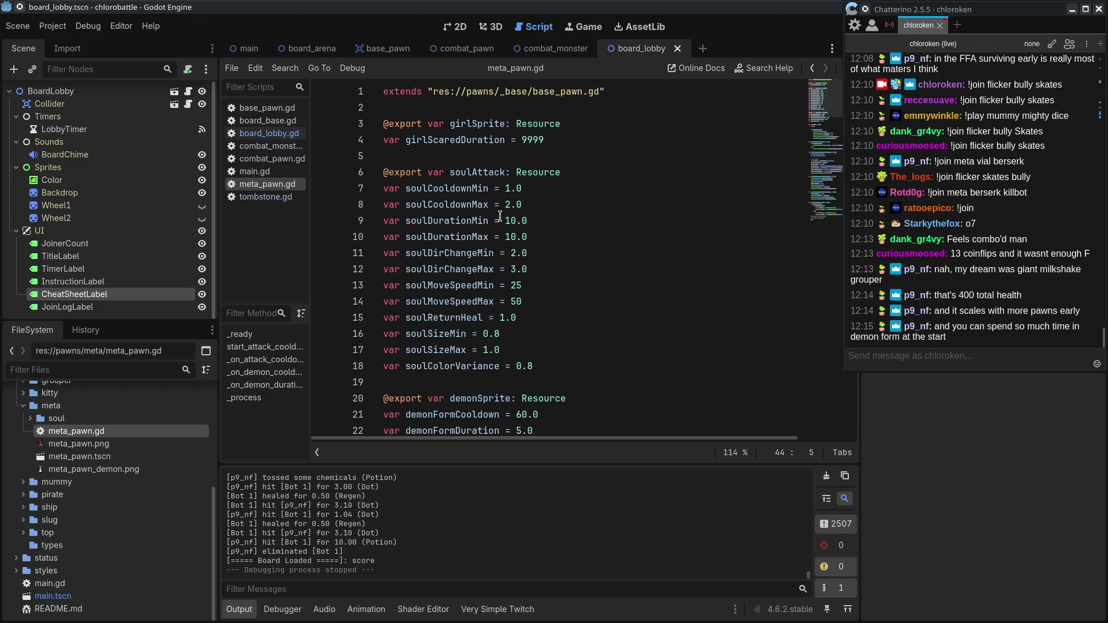
{"action": "double_click", "coordinate": [511, 318]}
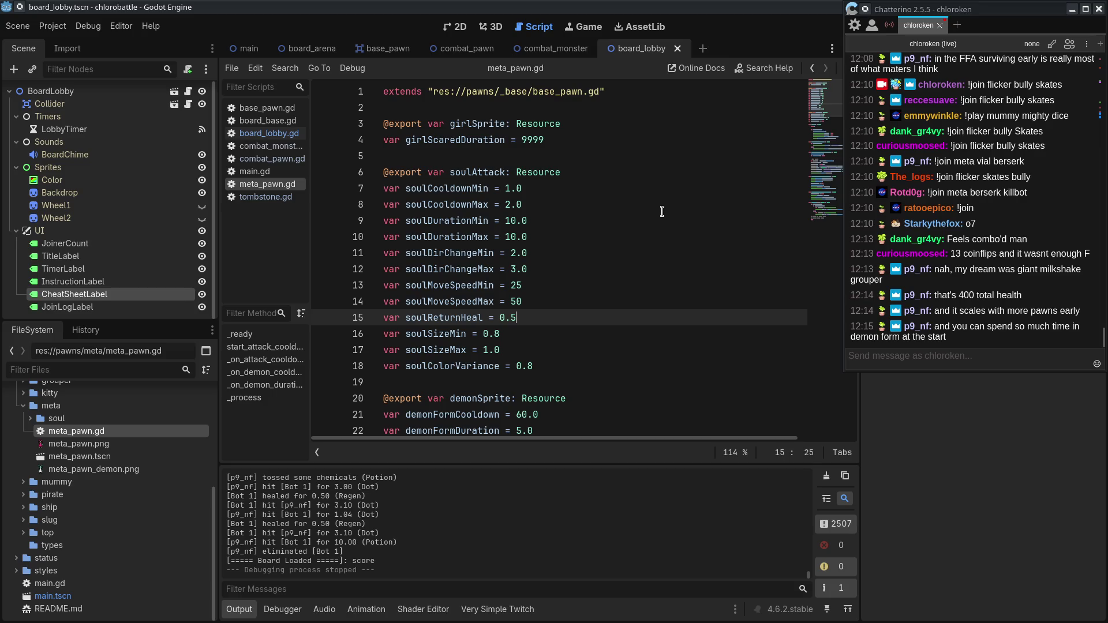
{"action": "left_click_drag", "start_coordinate": [956, 9], "coordinate": [957, 46]}
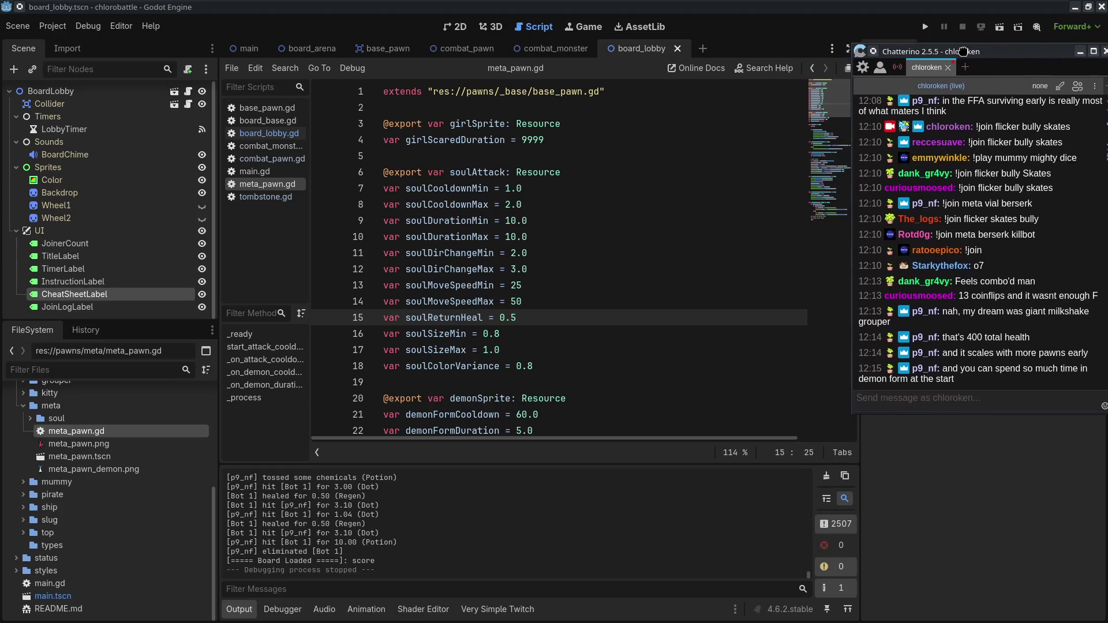
Run the game and resize its embedded window to 1440x960.
{"action": "left_click", "coordinate": [926, 27]}
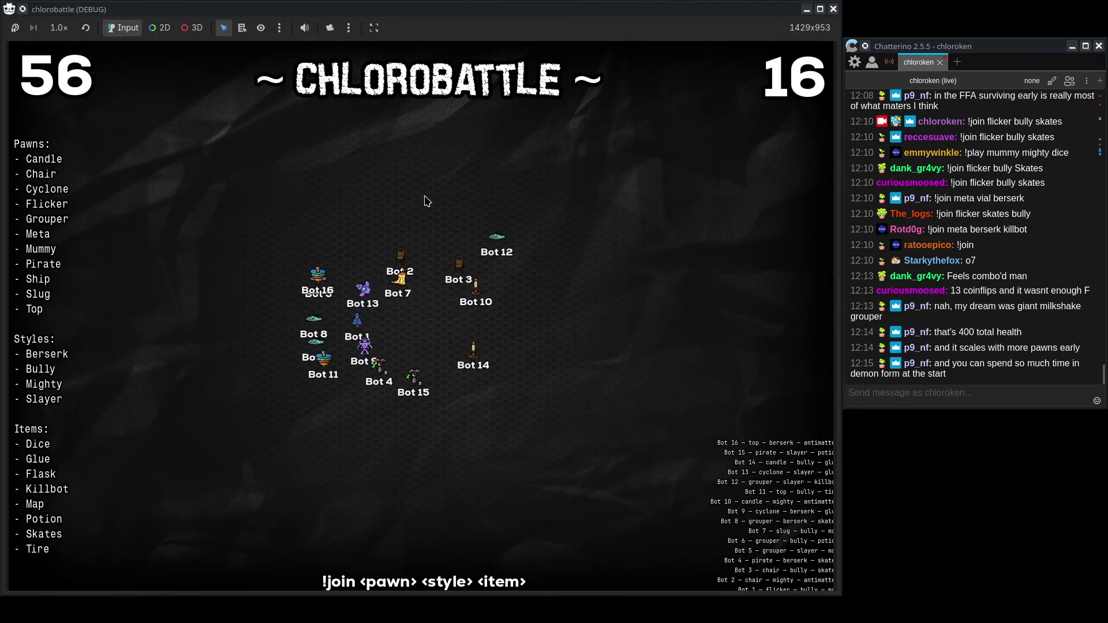
{"action": "left_click_drag", "start_coordinate": [422, 595], "coordinate": [425, 596]}
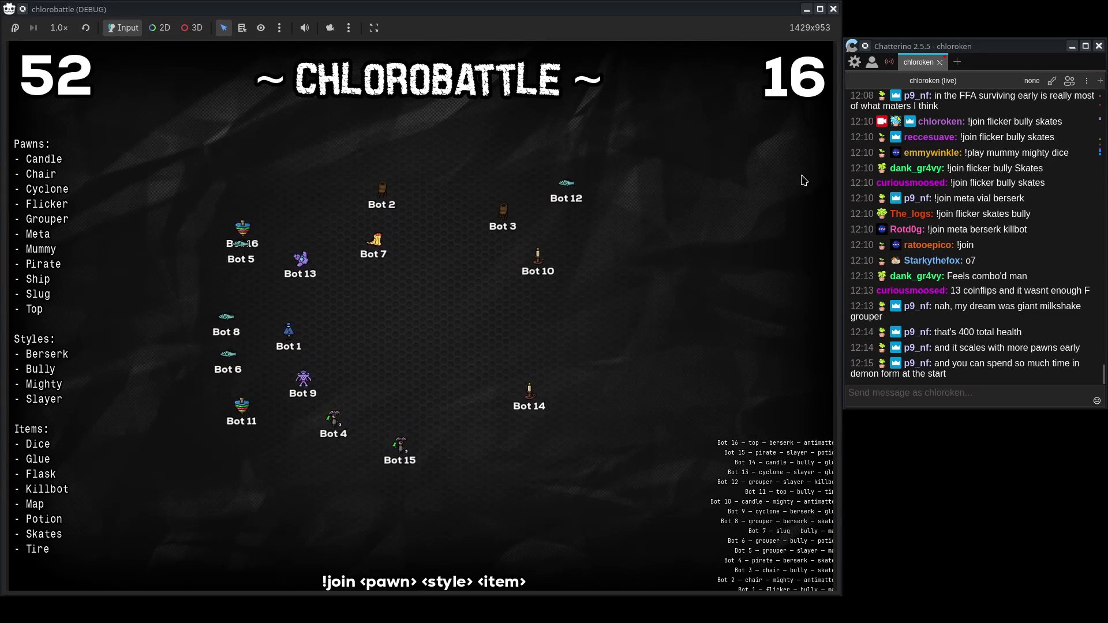
{"action": "left_click_drag", "start_coordinate": [841, 595], "coordinate": [843, 604]}
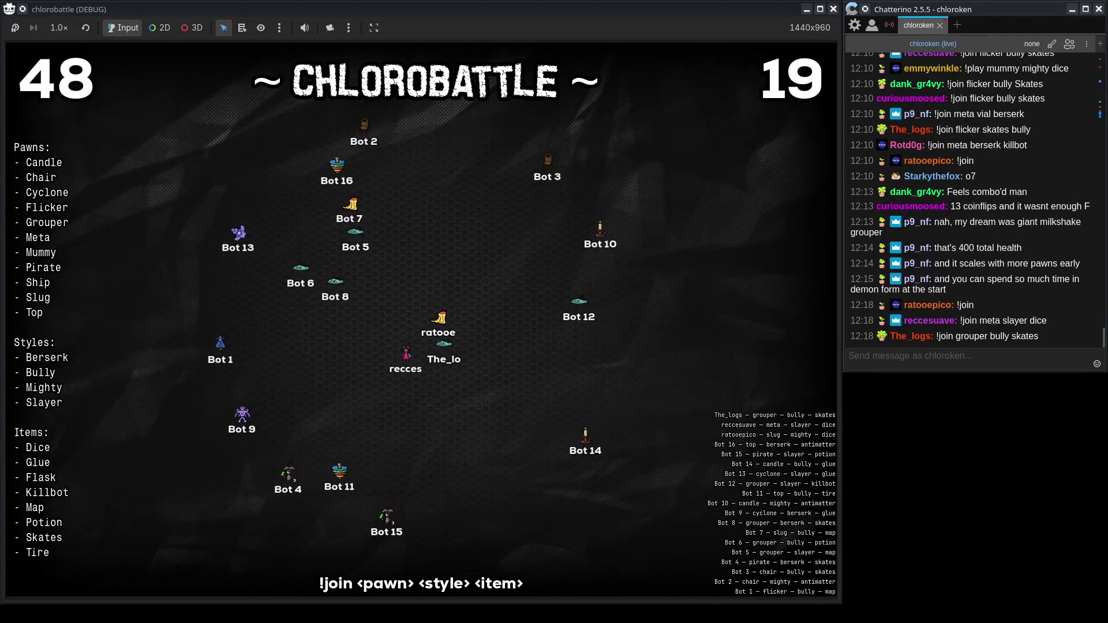
Join the lobby by sending '!join flicker bully skates' in chat.
{"action": "left_click", "coordinate": [918, 362]}
{"action": "type", "text": "!join flicker bully skates"}
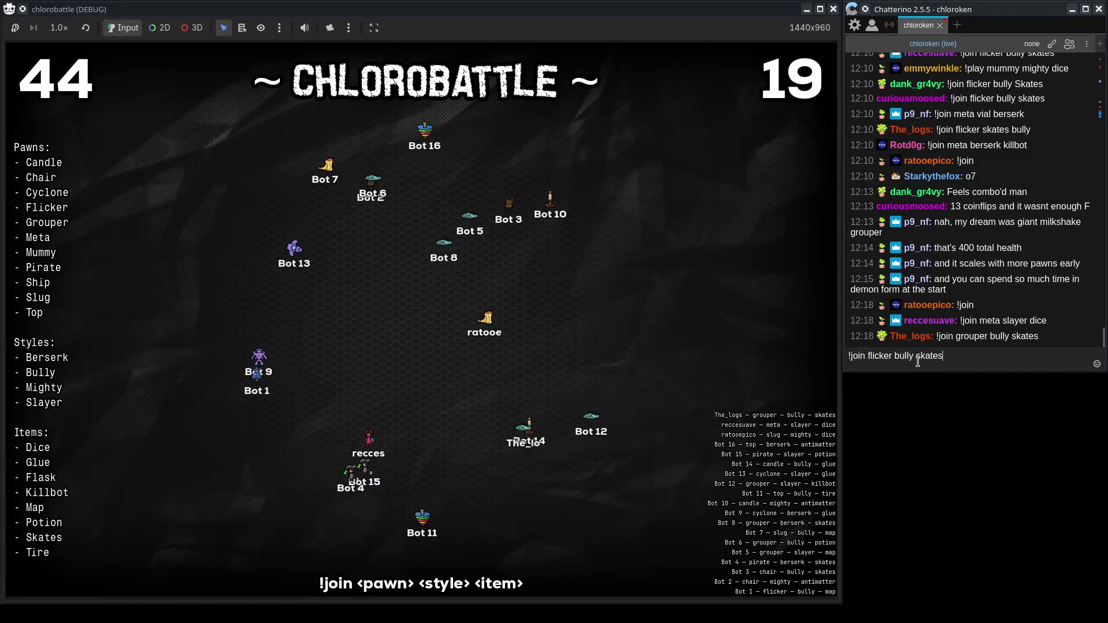
{"action": "key", "text": "Return"}
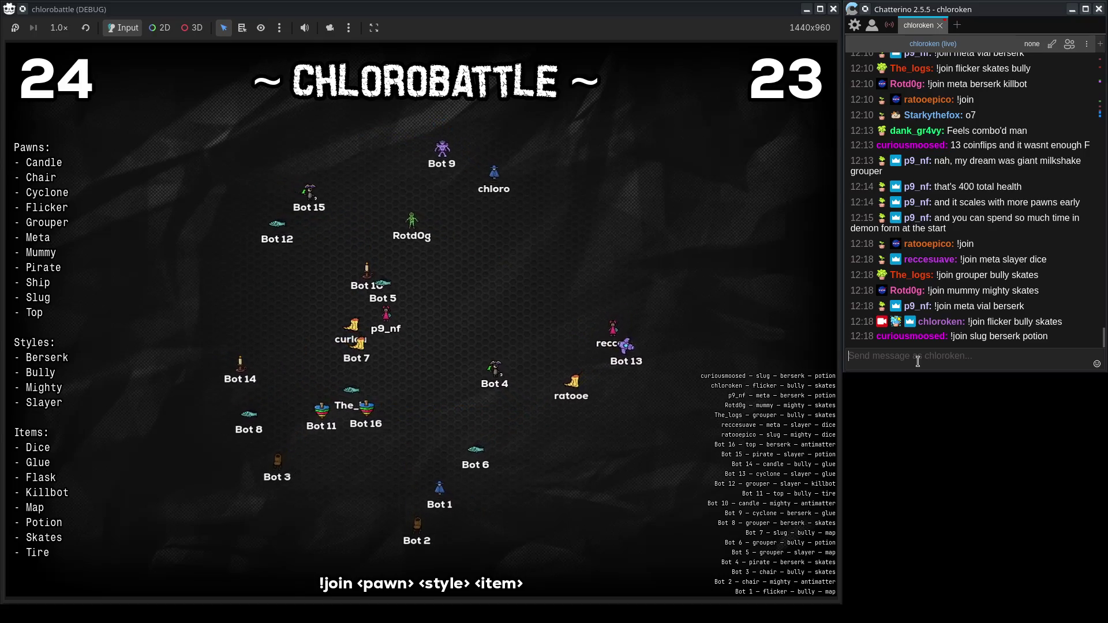
Try Keep Aspect Ratio, then settle on Fixed Size at 1440x960 for the embedded game.
{"action": "left_click", "coordinate": [376, 604]}
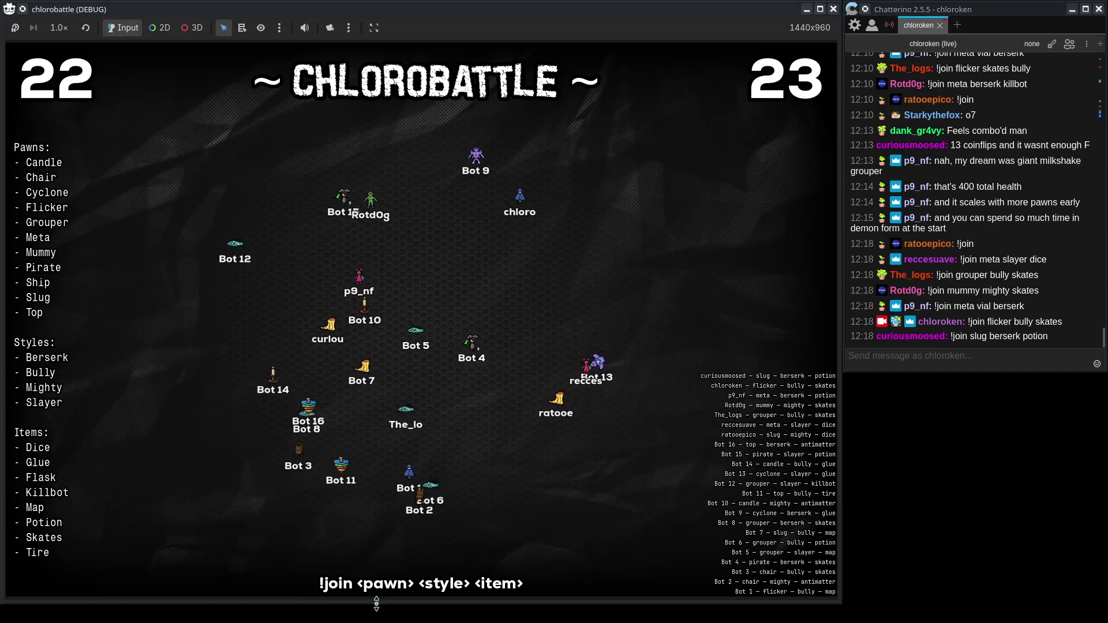
{"action": "left_click_drag", "start_coordinate": [377, 604], "coordinate": [376, 596]}
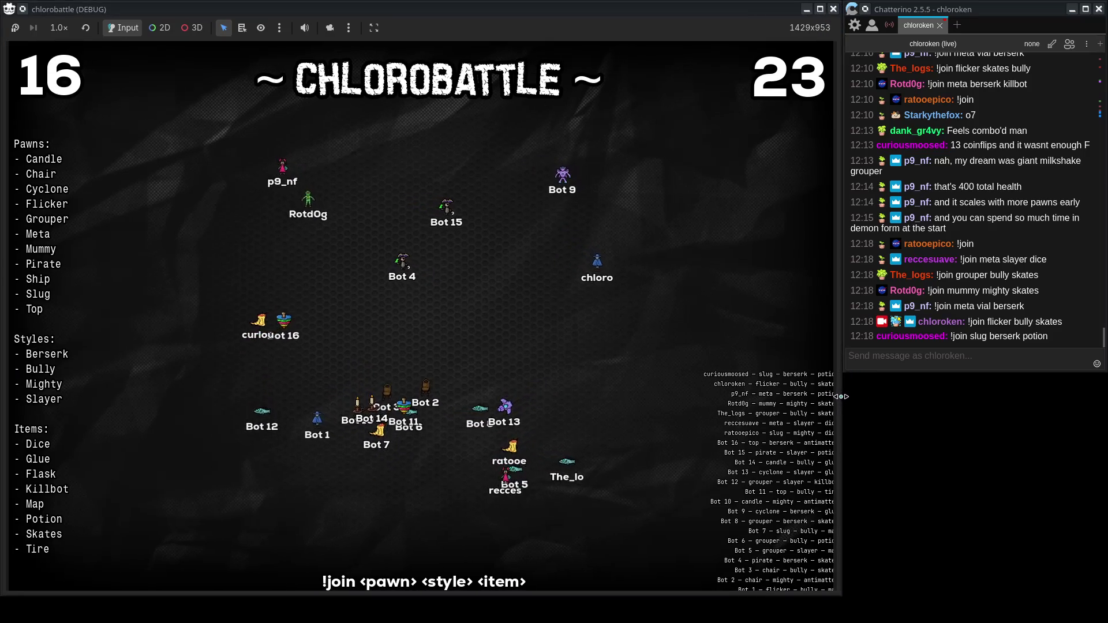
{"action": "left_click", "coordinate": [374, 27]}
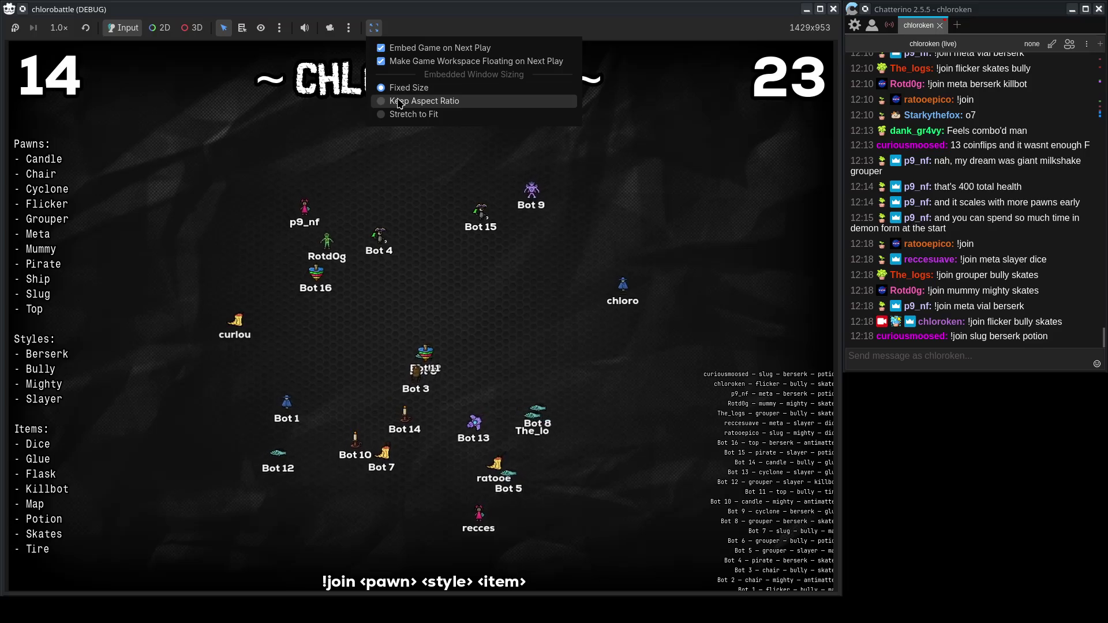
{"action": "left_click", "coordinate": [398, 102]}
{"action": "left_click", "coordinate": [374, 27]}
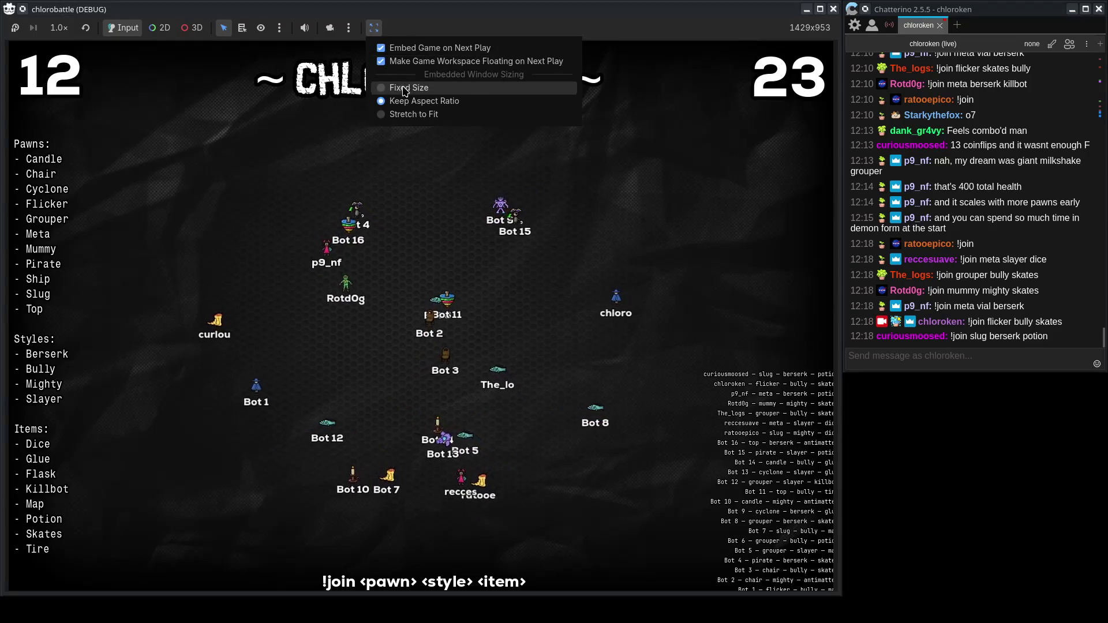
{"action": "left_click", "coordinate": [406, 89]}
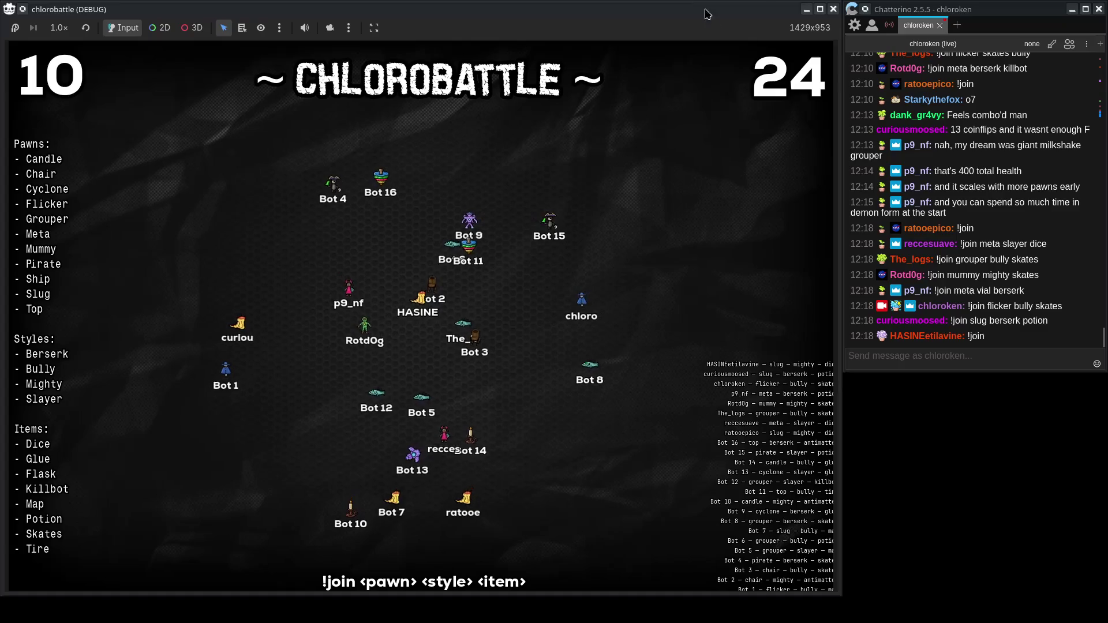
{"action": "left_click_drag", "start_coordinate": [828, 595], "coordinate": [829, 605]}
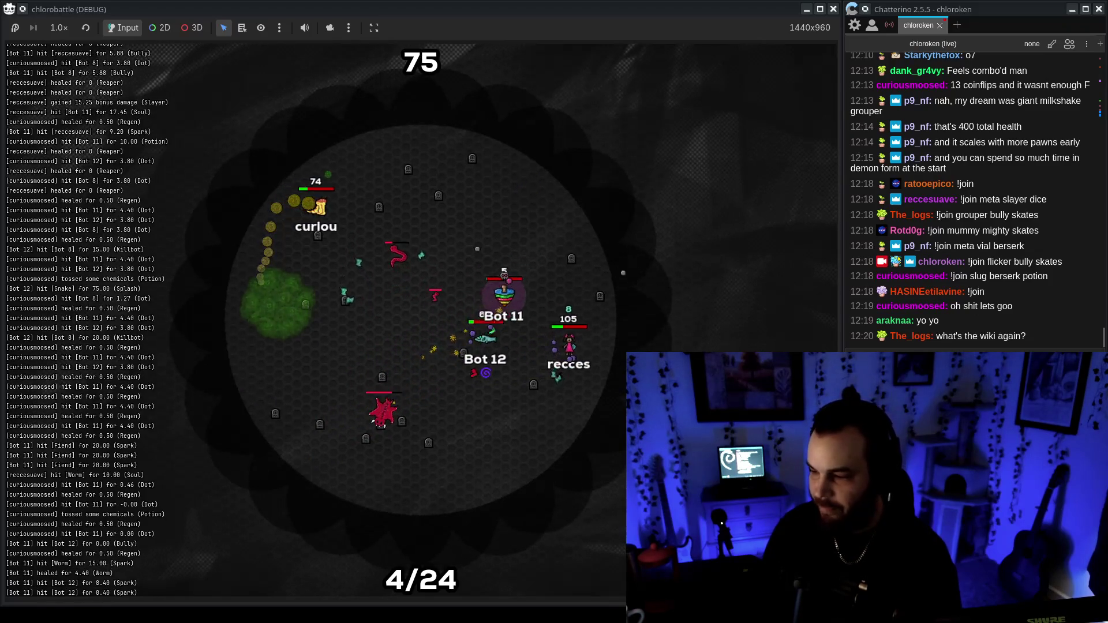
Send !info in chat to share the wiki link, then watch the battle finish.
{"action": "left_click", "coordinate": [969, 349]}
{"action": "type", "text": "!info"}
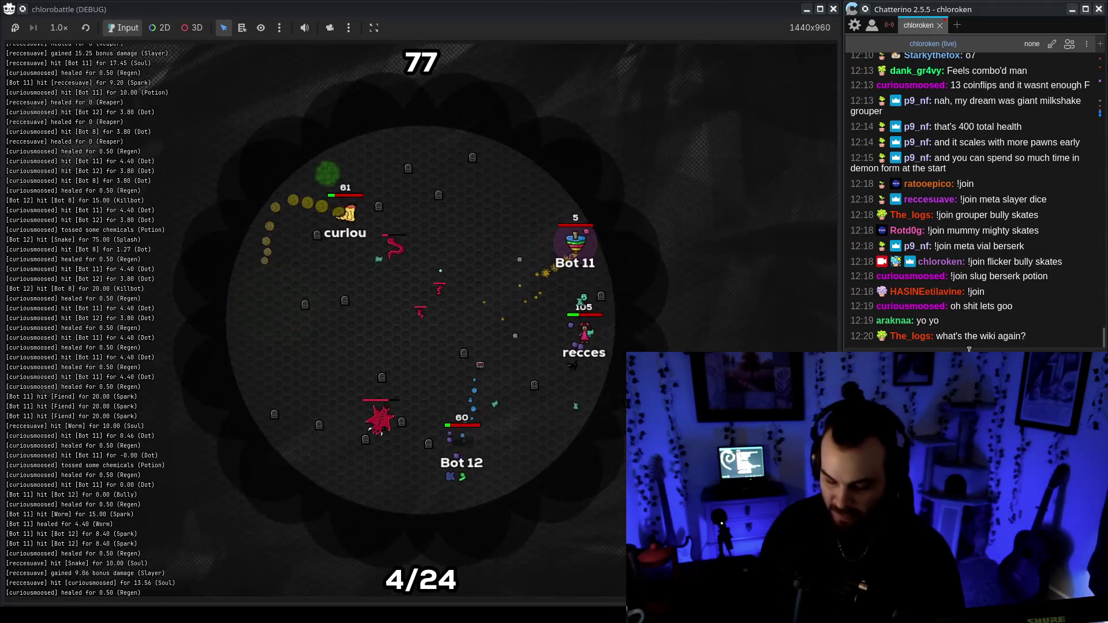
{"action": "key", "text": "Return"}
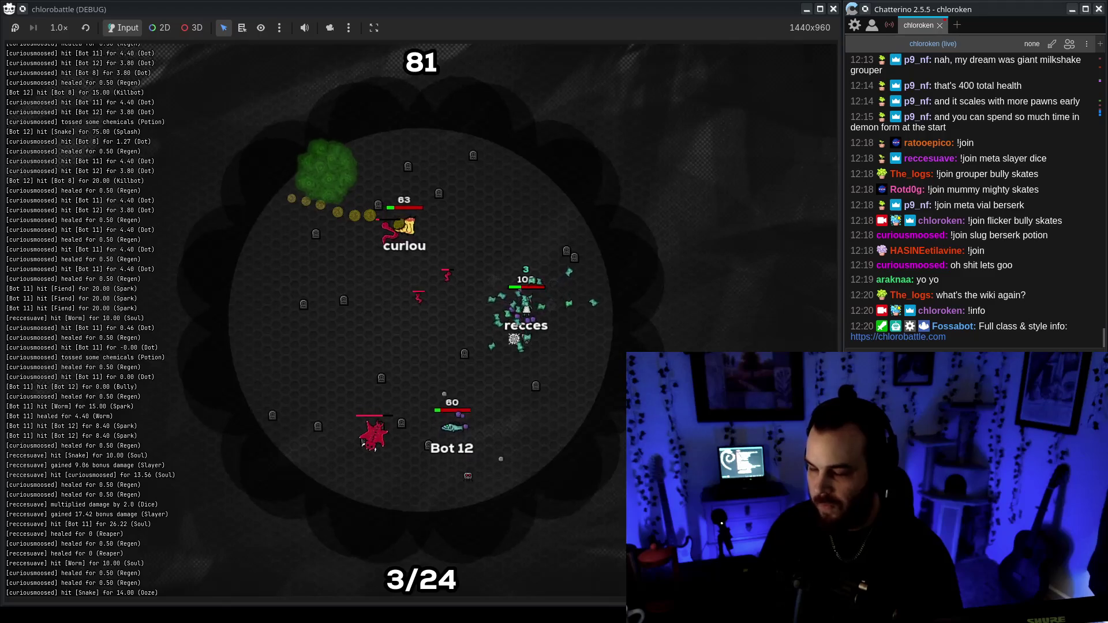
{"action": "left_click", "coordinate": [568, 505]}
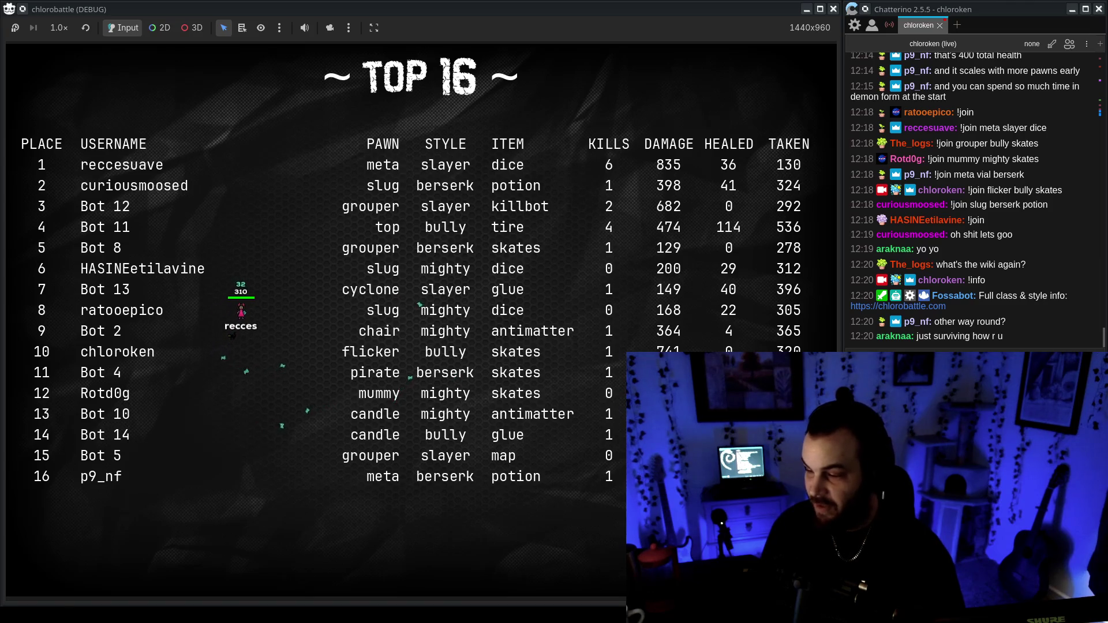
Relaunch the project with F5 to open a fresh lobby of Bot 1 through Bot 16.
{"action": "left_click", "coordinate": [849, 351]}
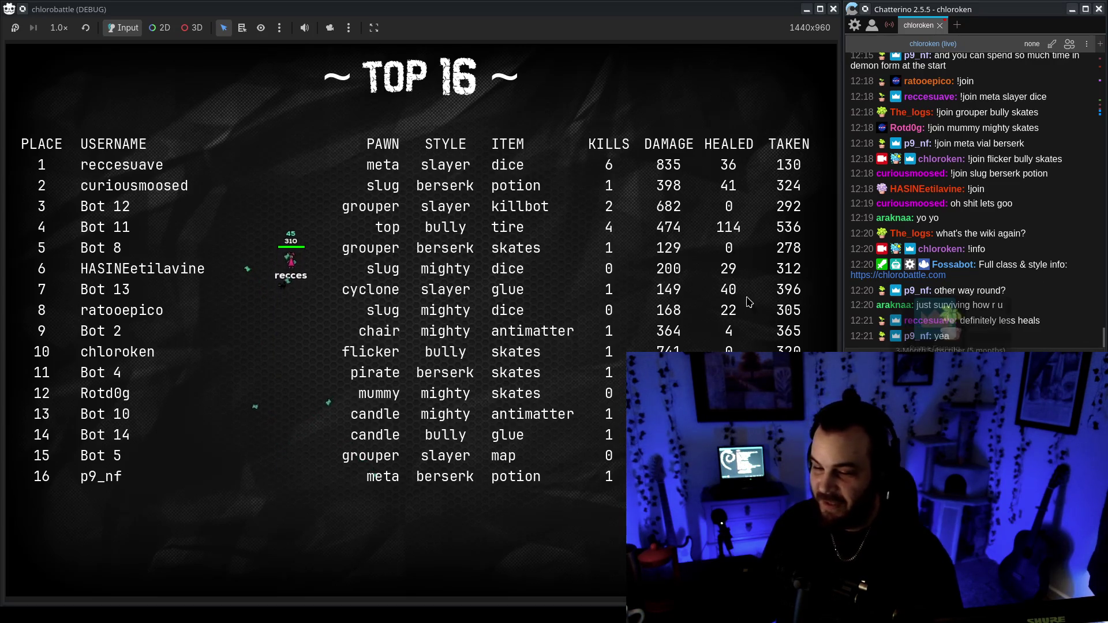
{"action": "left_click", "coordinate": [497, 380]}
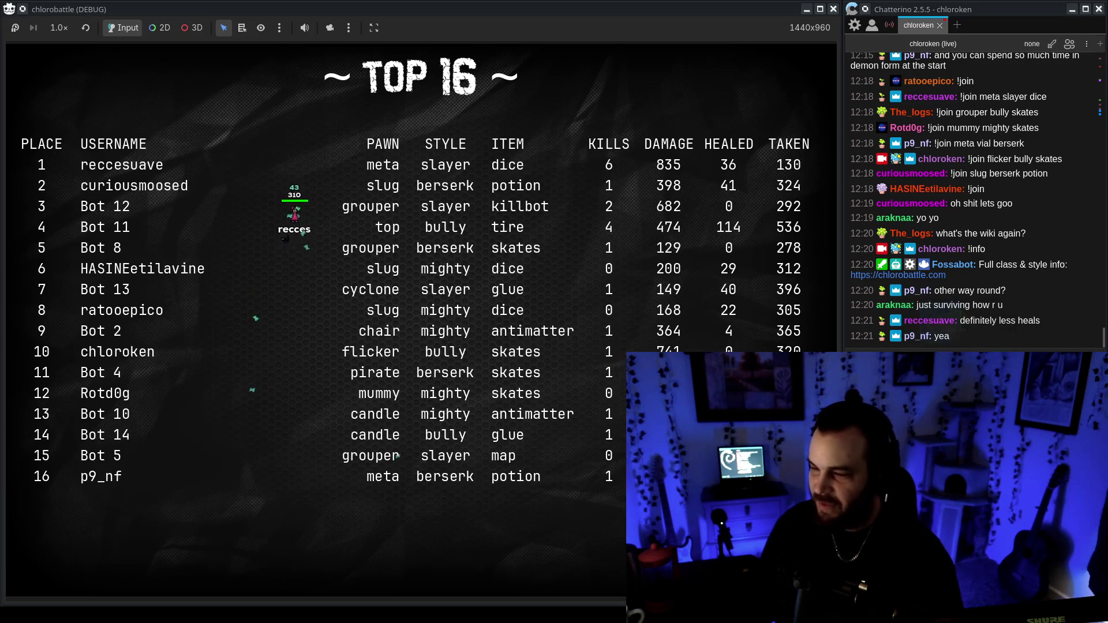
{"action": "key", "text": "alt+Tab"}
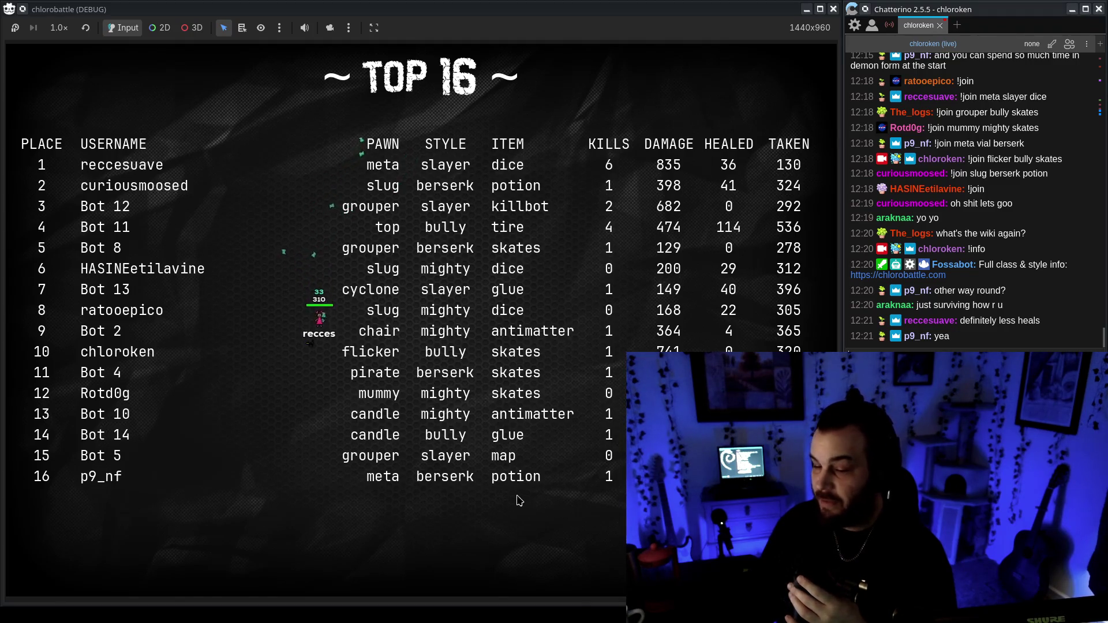
{"action": "left_click", "coordinate": [506, 528]}
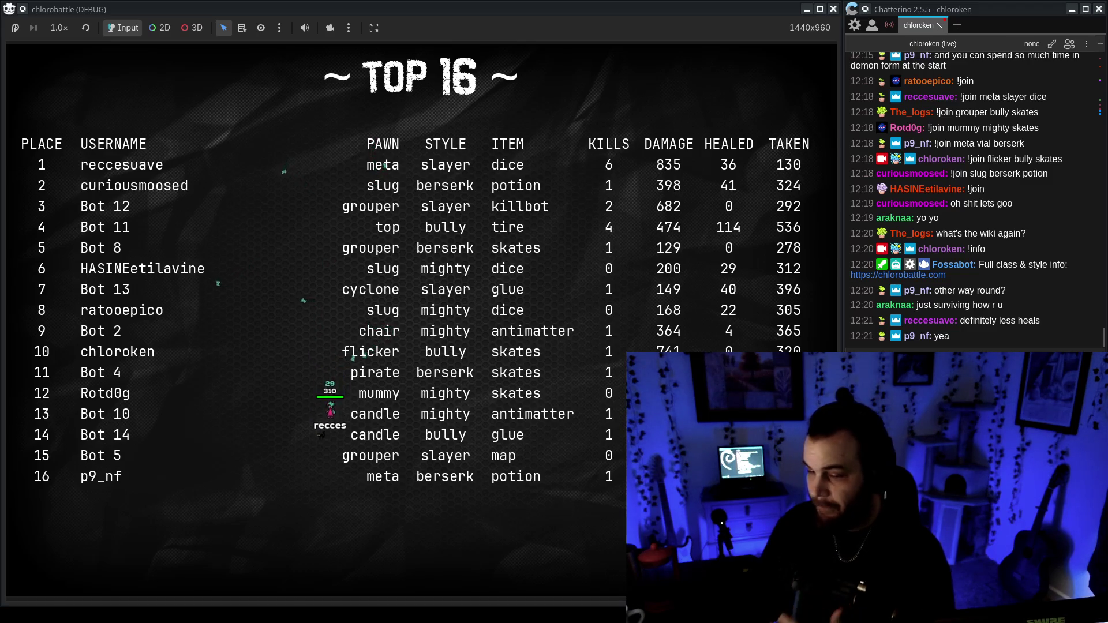
{"action": "key", "text": "alt+Tab"}
{"action": "key", "text": "F5"}
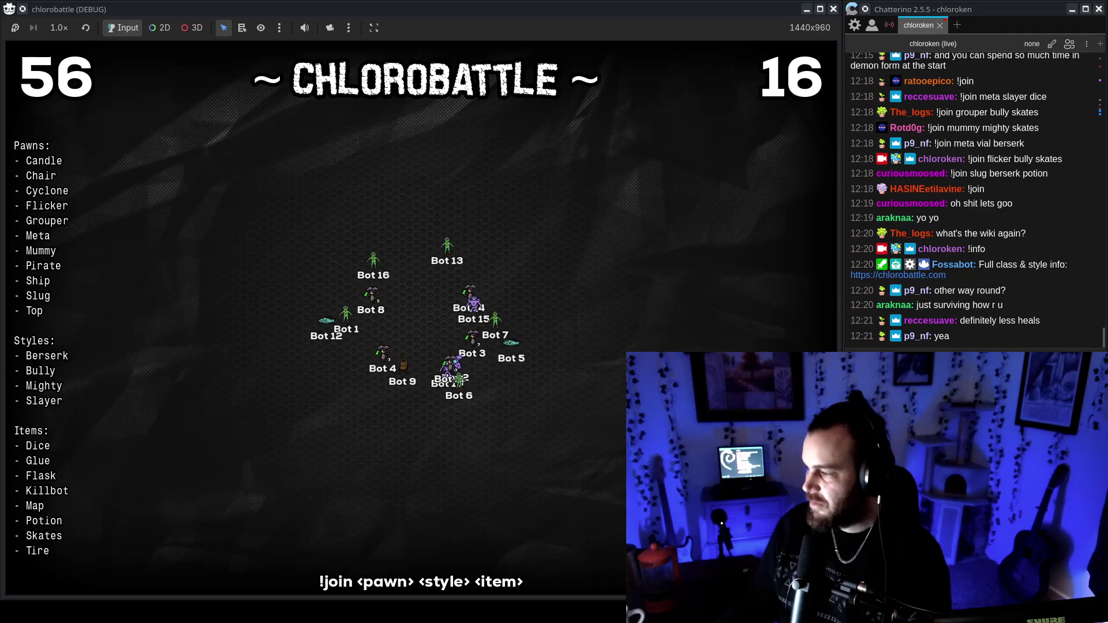
Join the new lobby, watch the match to its Top 16 results, then close the game window.
{"action": "key", "text": "Return"}
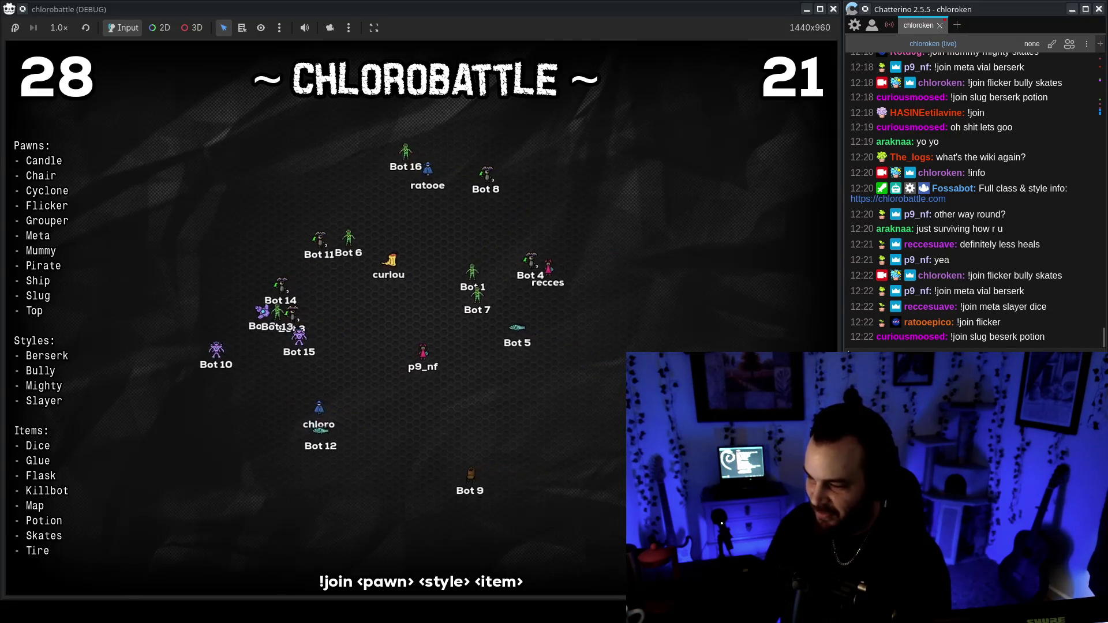
{"action": "left_click", "coordinate": [929, 341]}
{"action": "left_click_drag", "start_coordinate": [928, 341], "coordinate": [929, 353]}
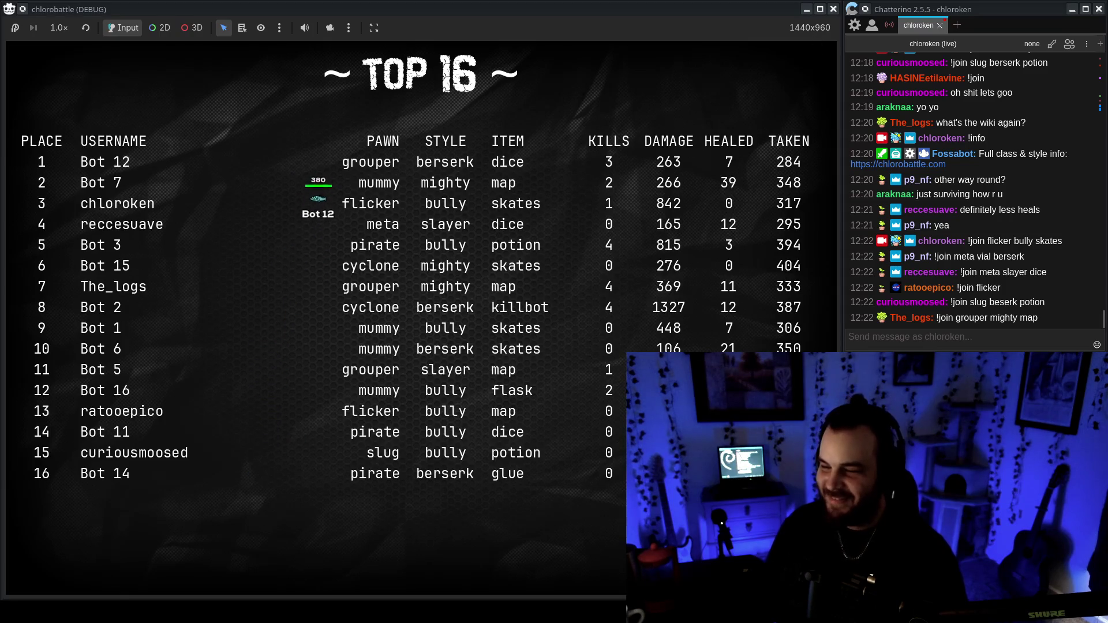
{"action": "left_click", "coordinate": [833, 9]}
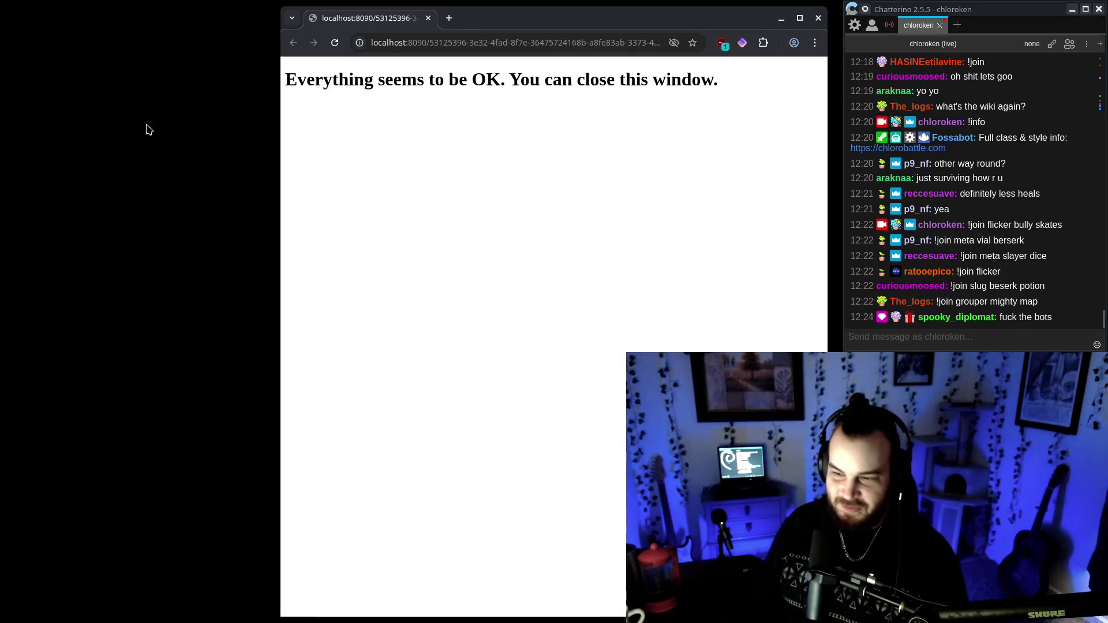
Close the popup window and filter the channel's videos to Past Broadcasts.
{"action": "left_click", "coordinate": [366, 17]}
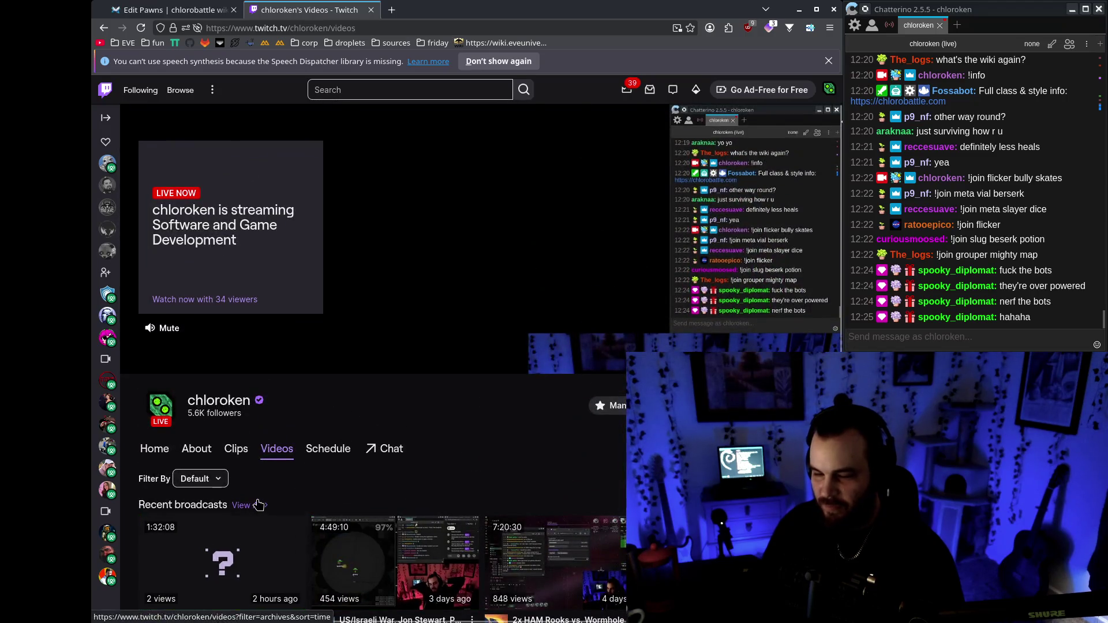
{"action": "left_click", "coordinate": [254, 502]}
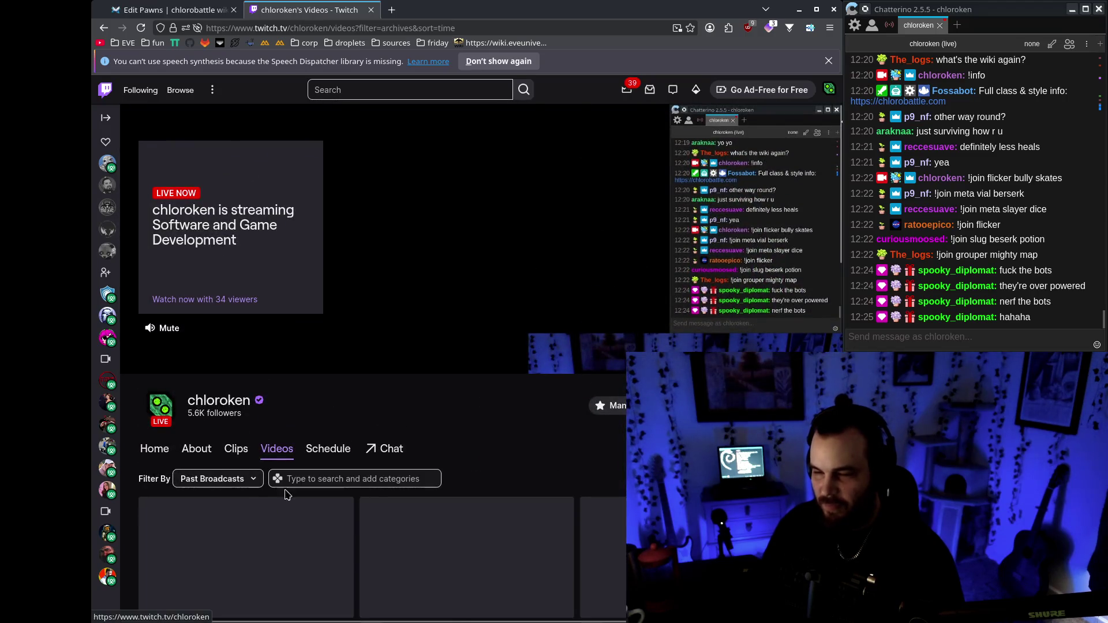
{"action": "left_click", "coordinate": [827, 61]}
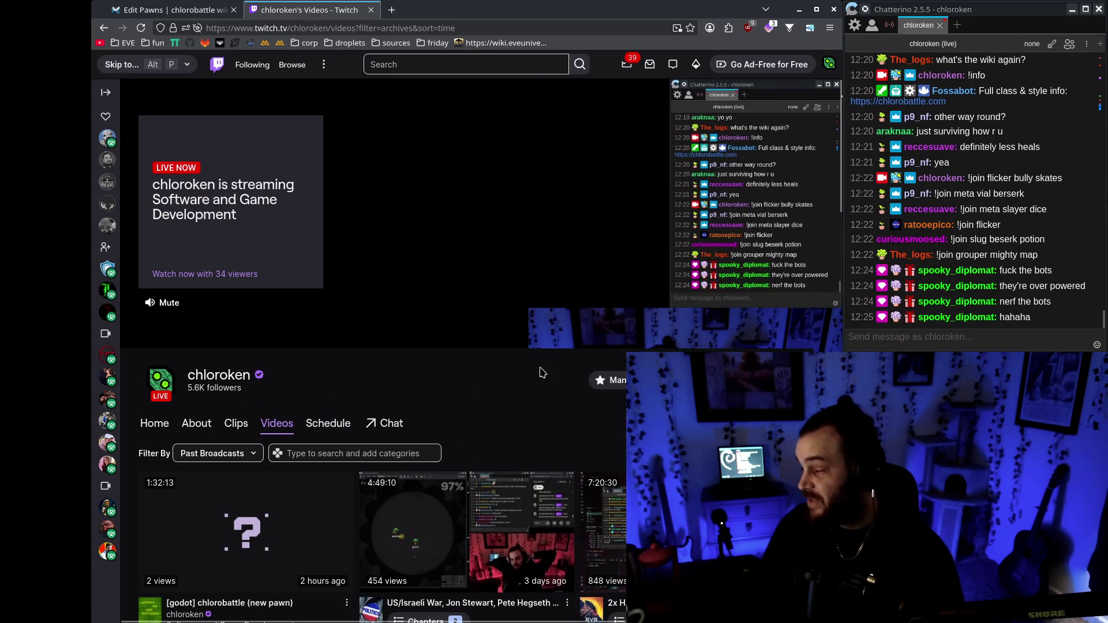
Open 'Using Godot to make a giveaway game' in a new background tab.
{"action": "scroll", "coordinate": [538, 373], "scroll_direction": "down", "scroll_amount": 3}
{"action": "scroll", "coordinate": [537, 373], "scroll_direction": "down", "scroll_amount": 15}
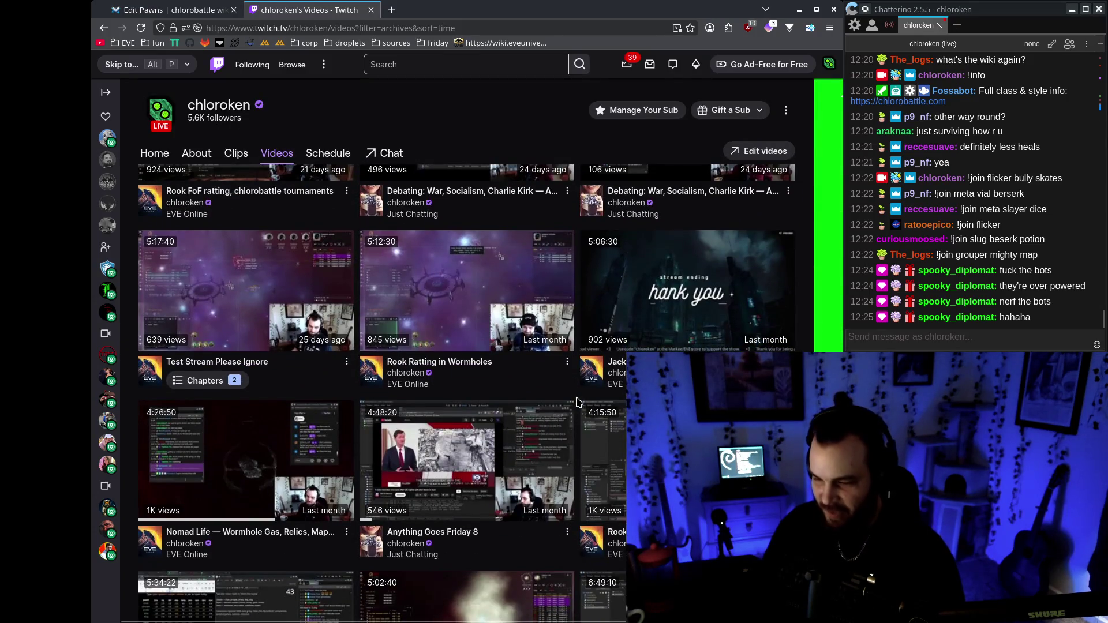
{"action": "scroll", "coordinate": [578, 402], "scroll_direction": "down", "scroll_amount": 6}
{"action": "scroll", "coordinate": [578, 402], "scroll_direction": "down", "scroll_amount": 2}
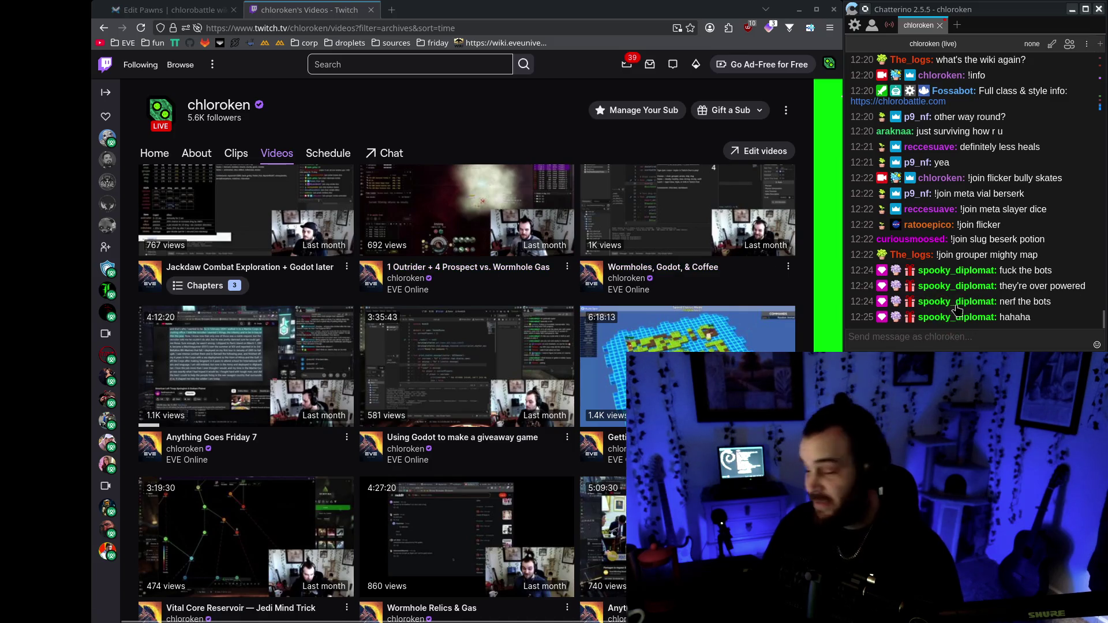
{"action": "middle_click", "coordinate": [486, 358]}
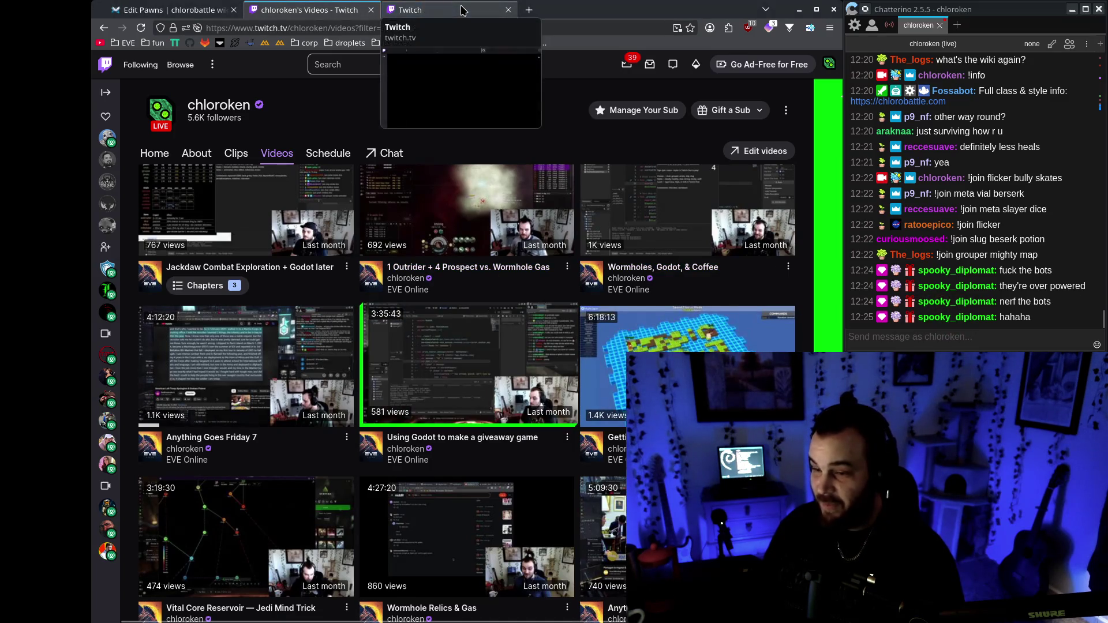
Skip the giveaway-game VOD from about 39:47 to around 41:44, then close its tab.
{"action": "left_click", "coordinate": [439, 10]}
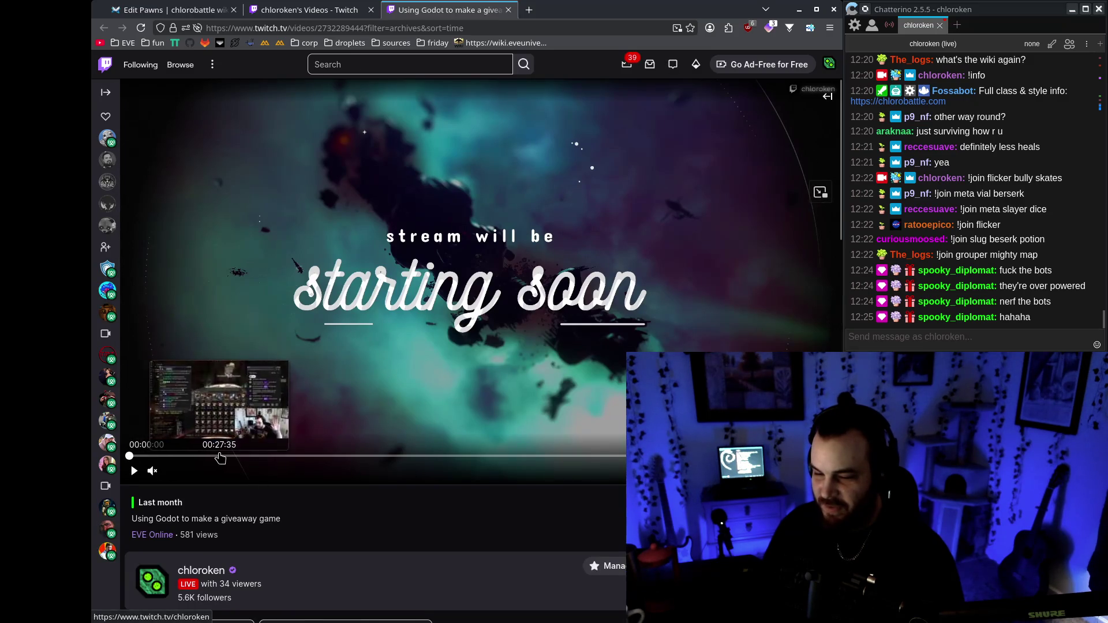
{"action": "left_click", "coordinate": [260, 456]}
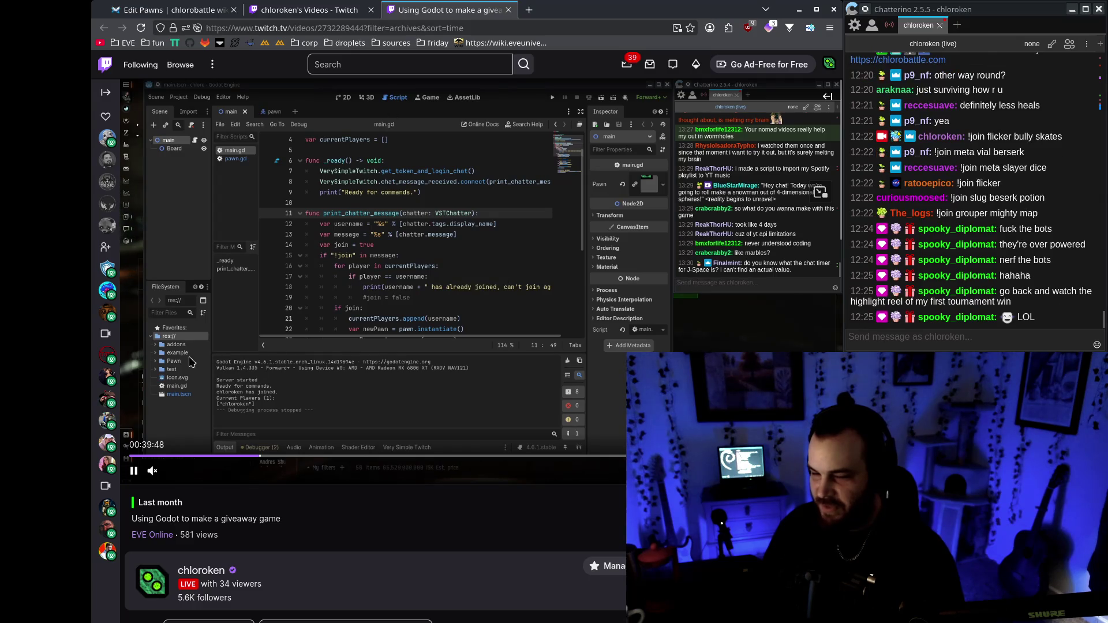
{"action": "left_click", "coordinate": [171, 395]}
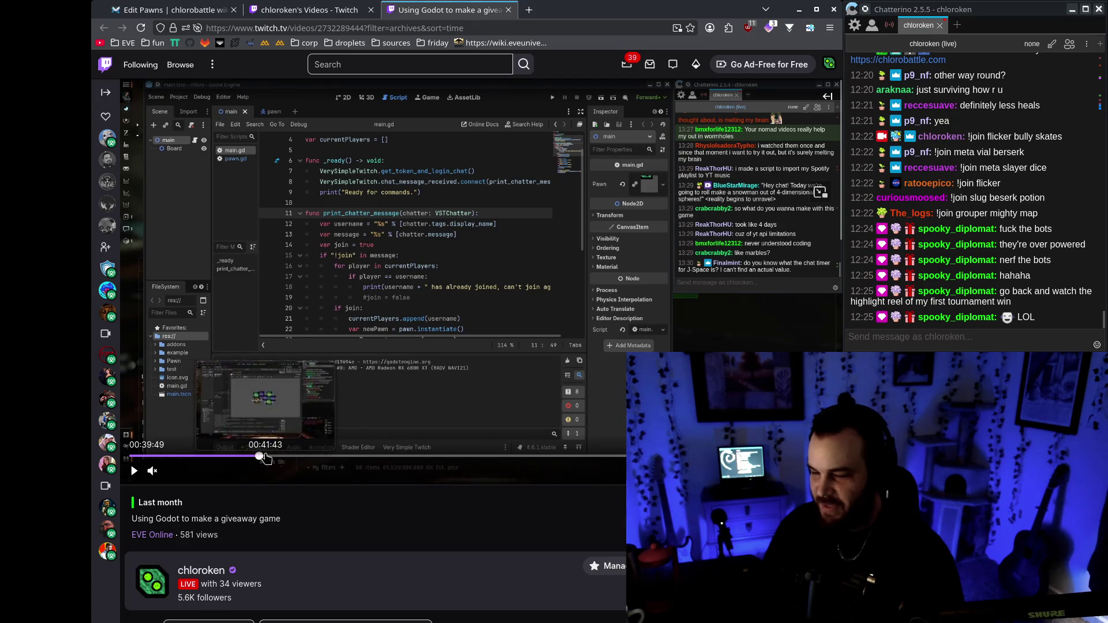
{"action": "left_click", "coordinate": [265, 457]}
{"action": "left_click", "coordinate": [134, 471]}
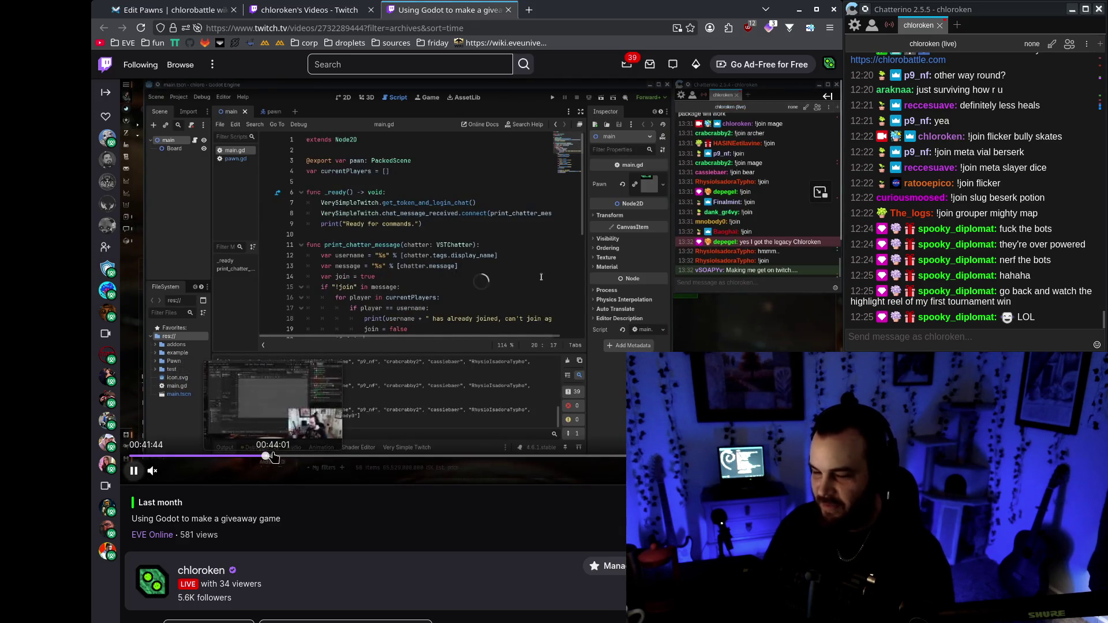
{"action": "left_click", "coordinate": [265, 457]}
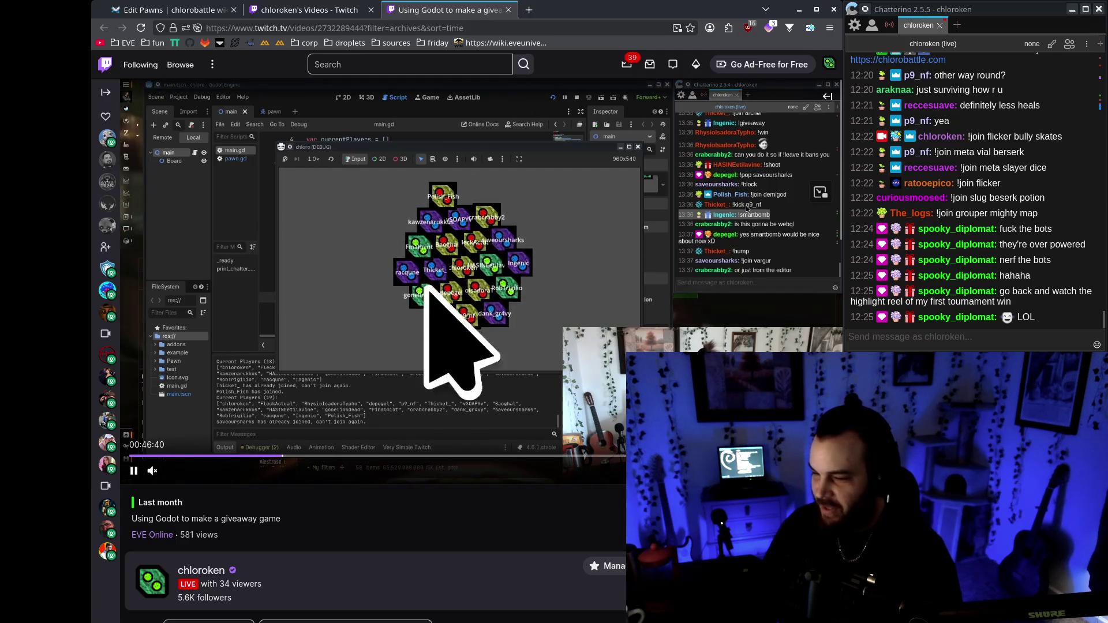
{"action": "middle_click", "coordinate": [453, 10]}
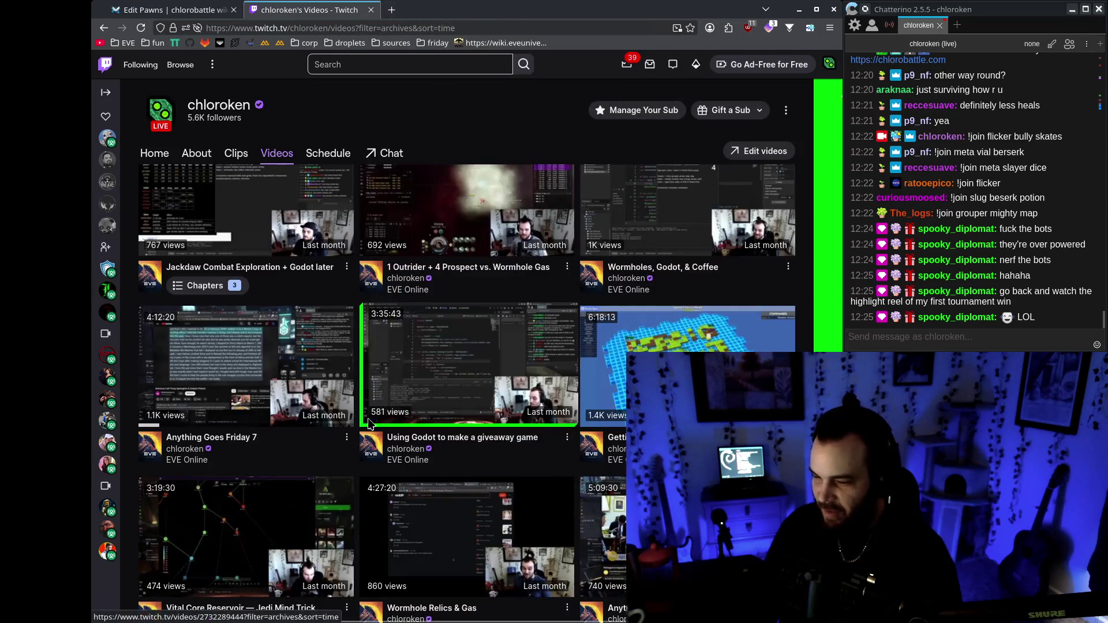
Open Anything Goes Friday 7 in a new tab, pause it, check the videos list, and return.
{"action": "middle_click", "coordinate": [490, 297]}
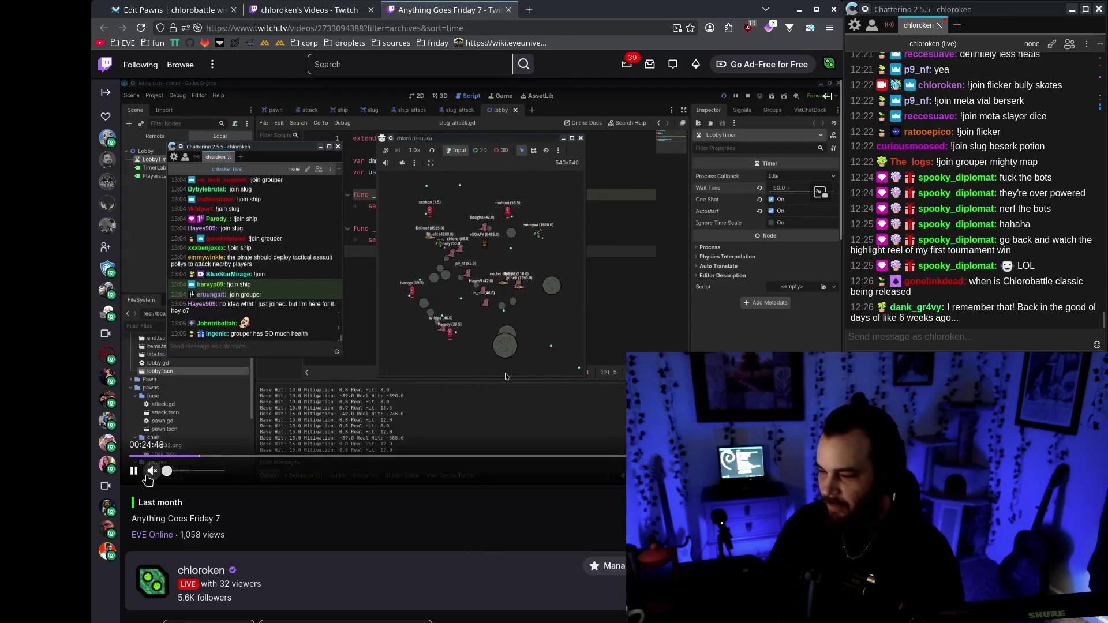
{"action": "key", "text": "space"}
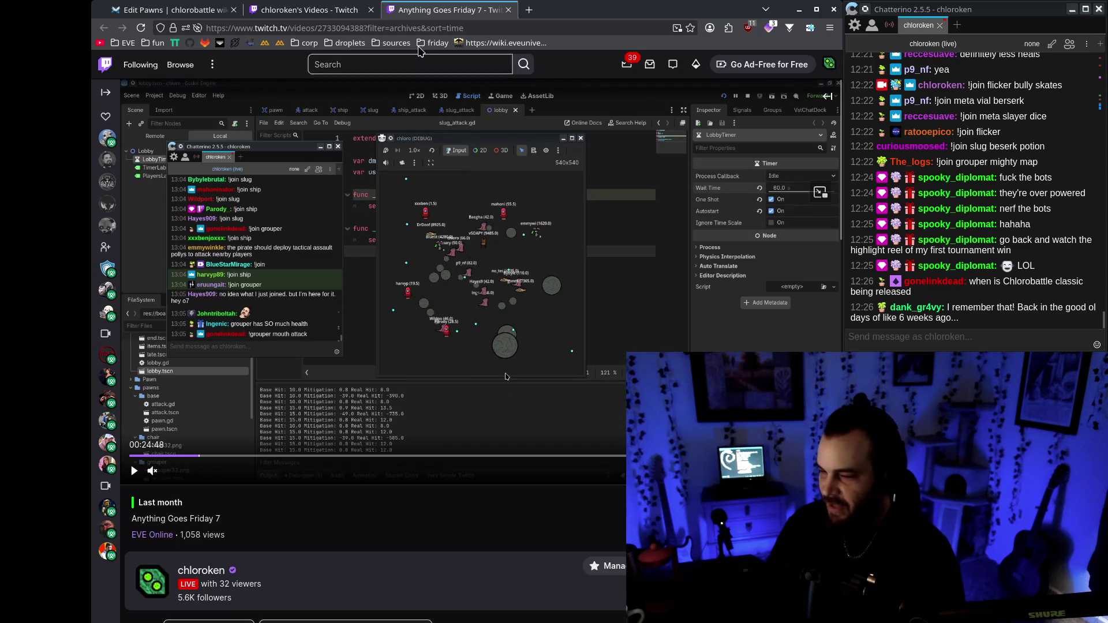
{"action": "left_click", "coordinate": [327, 13]}
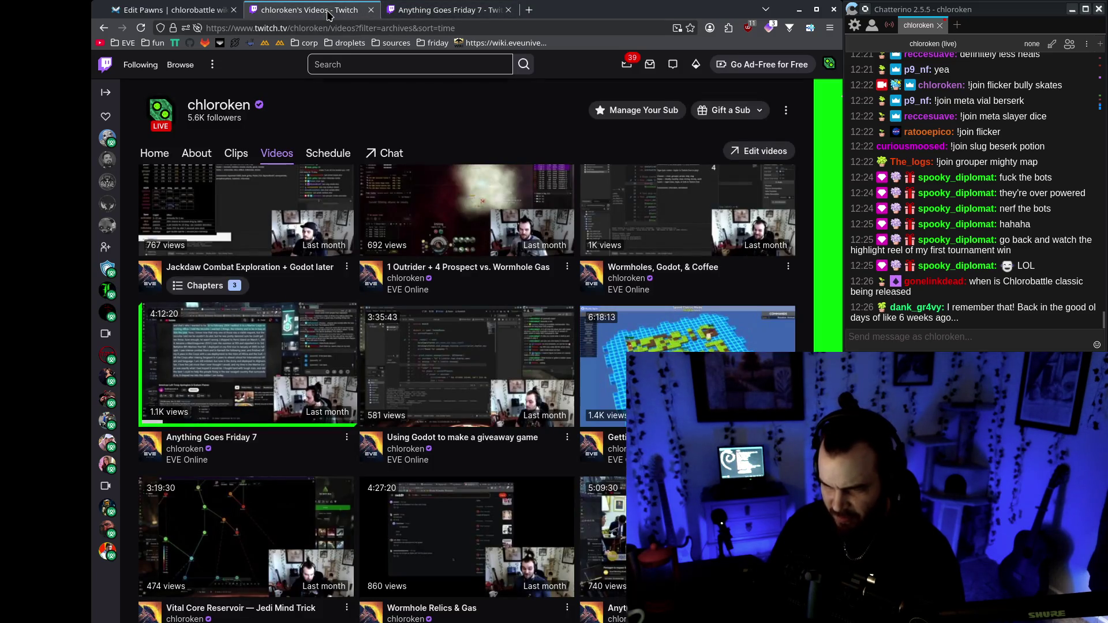
{"action": "left_click", "coordinate": [407, 13]}
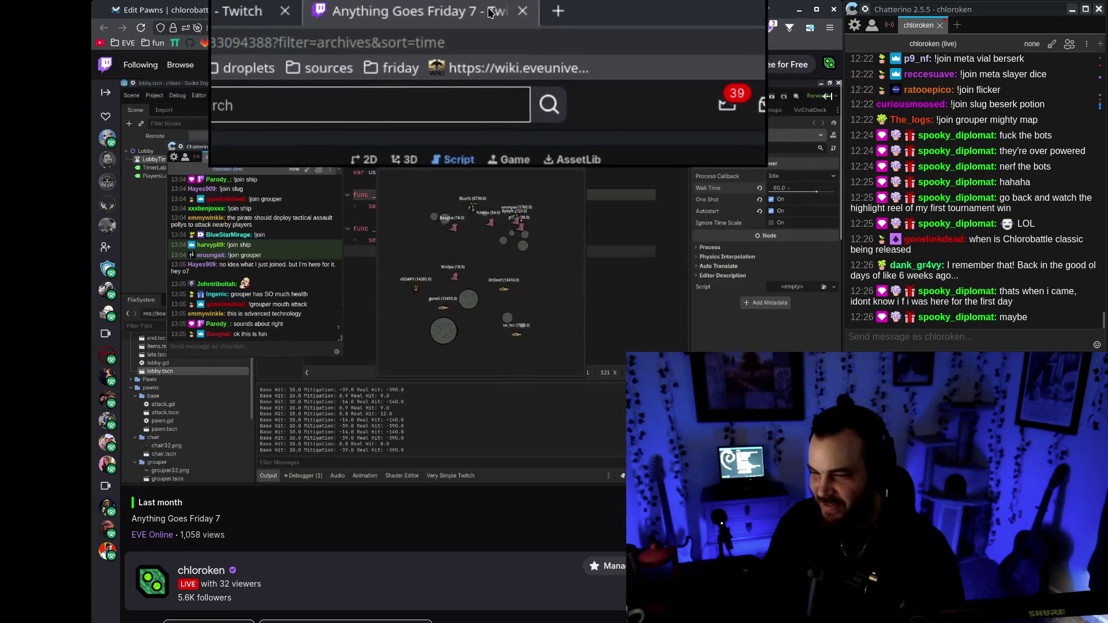
Close the Friday 7 tab and open Anything Goes Friday 8 in a new tab.
{"action": "key", "text": "ctrl+w"}
{"action": "scroll", "coordinate": [435, 313], "scroll_direction": "up", "scroll_amount": 3}
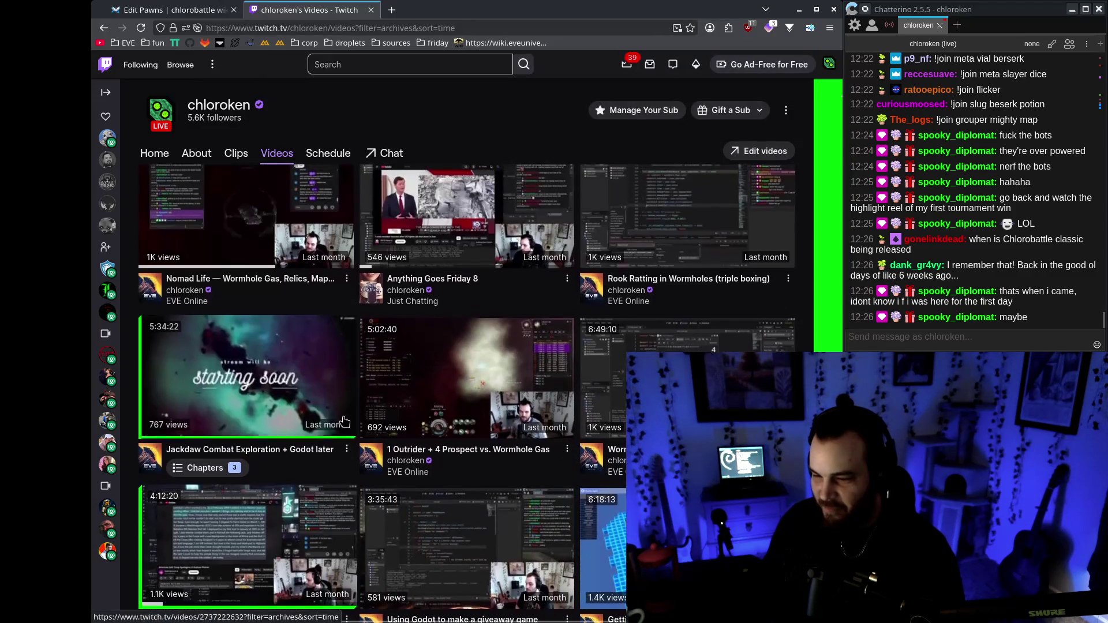
{"action": "scroll", "coordinate": [322, 285], "scroll_direction": "up", "scroll_amount": 1}
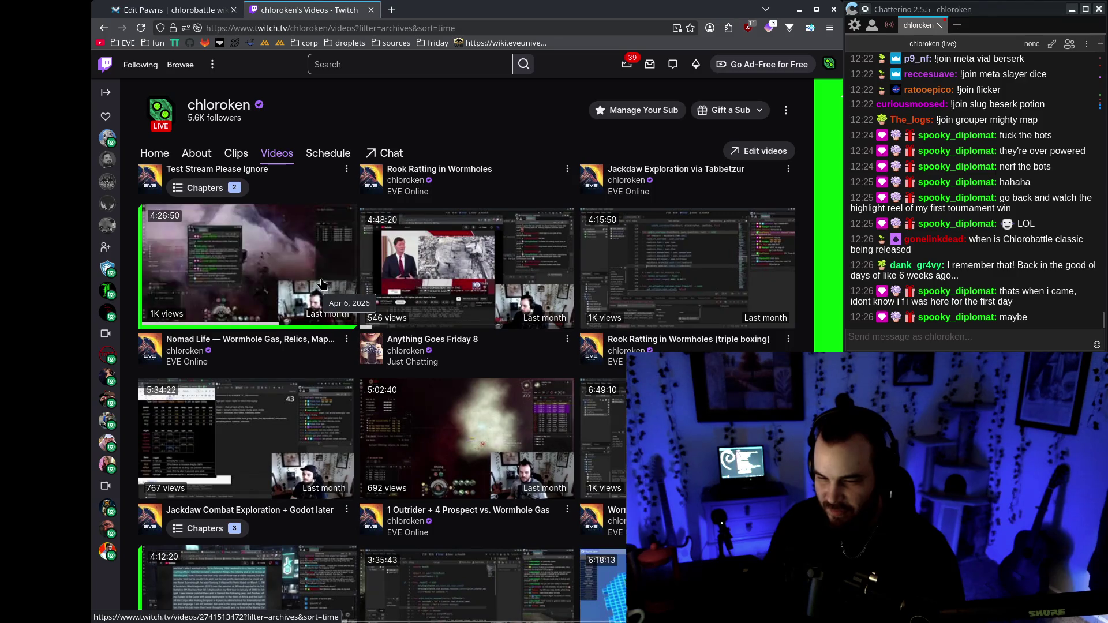
{"action": "scroll", "coordinate": [386, 346], "scroll_direction": "up", "scroll_amount": 2}
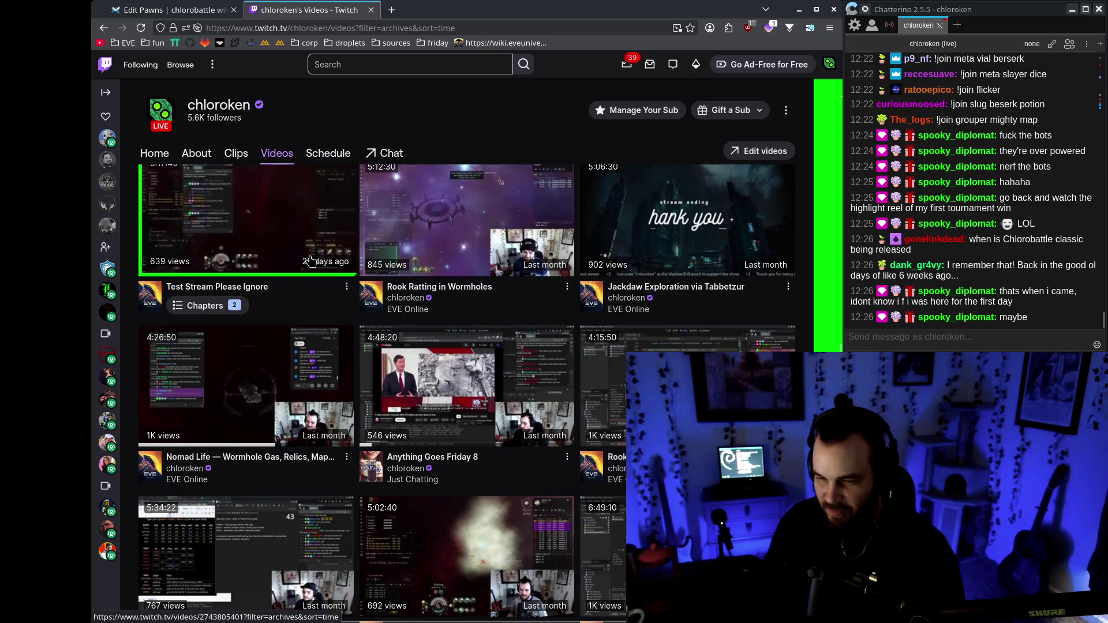
{"action": "scroll", "coordinate": [363, 322], "scroll_direction": "up", "scroll_amount": 3}
{"action": "scroll", "coordinate": [364, 325], "scroll_direction": "down", "scroll_amount": 5}
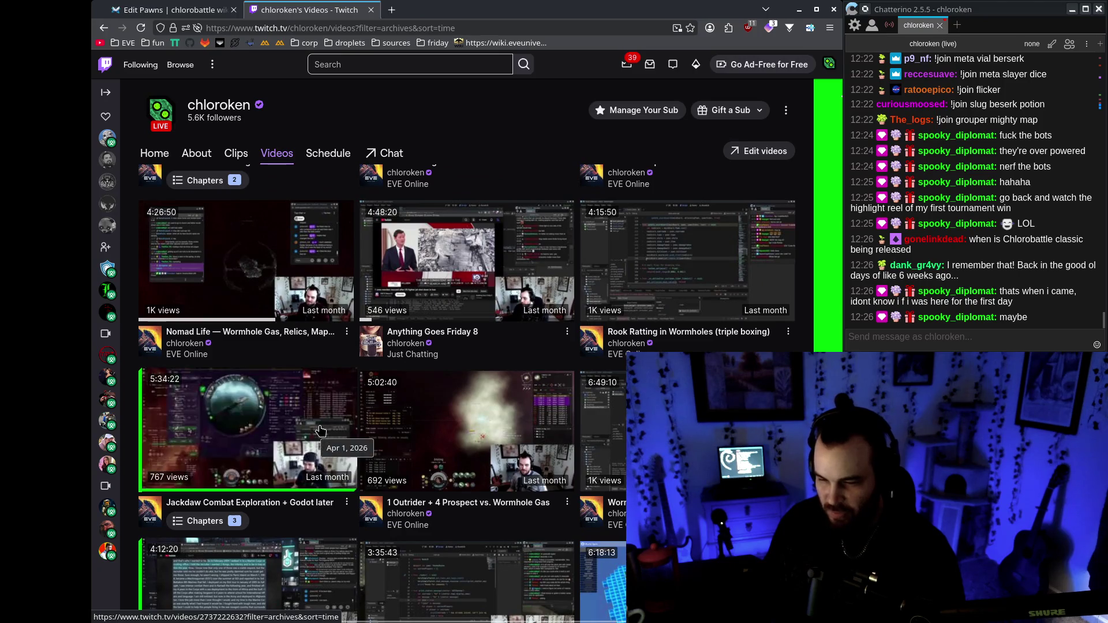
{"action": "middle_click", "coordinate": [439, 220]}
{"action": "left_click", "coordinate": [439, 10]}
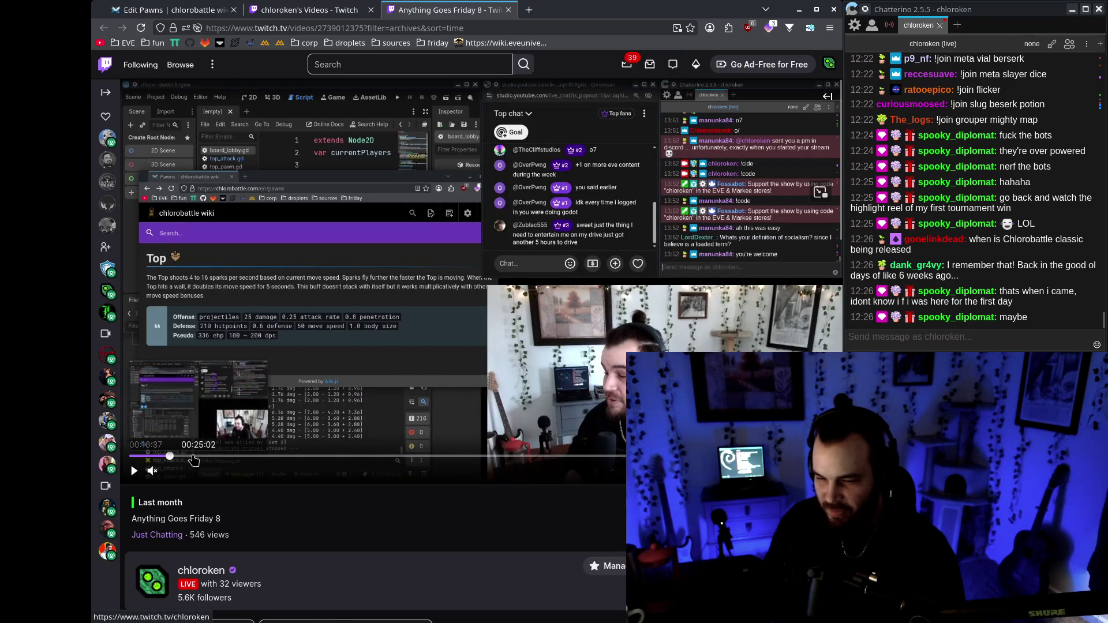
Skip the Anything Goes Friday 8 VOD to 1:56:12 and launch a chlorobattle debug run.
{"action": "left_click", "coordinate": [414, 457]}
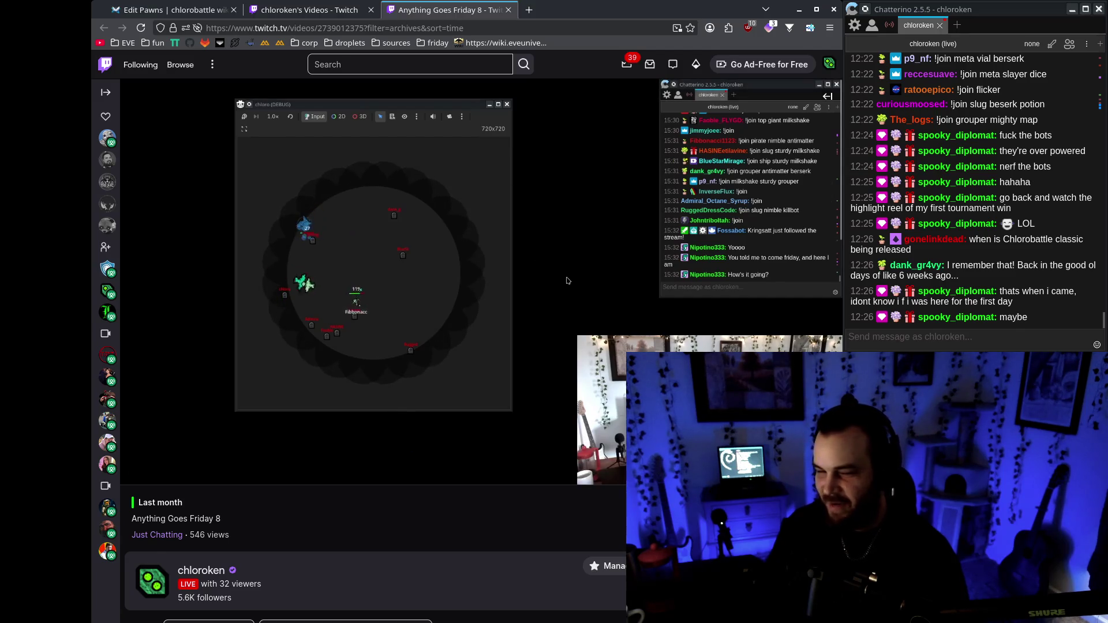
{"action": "key", "text": "alt+Tab"}
{"action": "key", "text": "F5"}
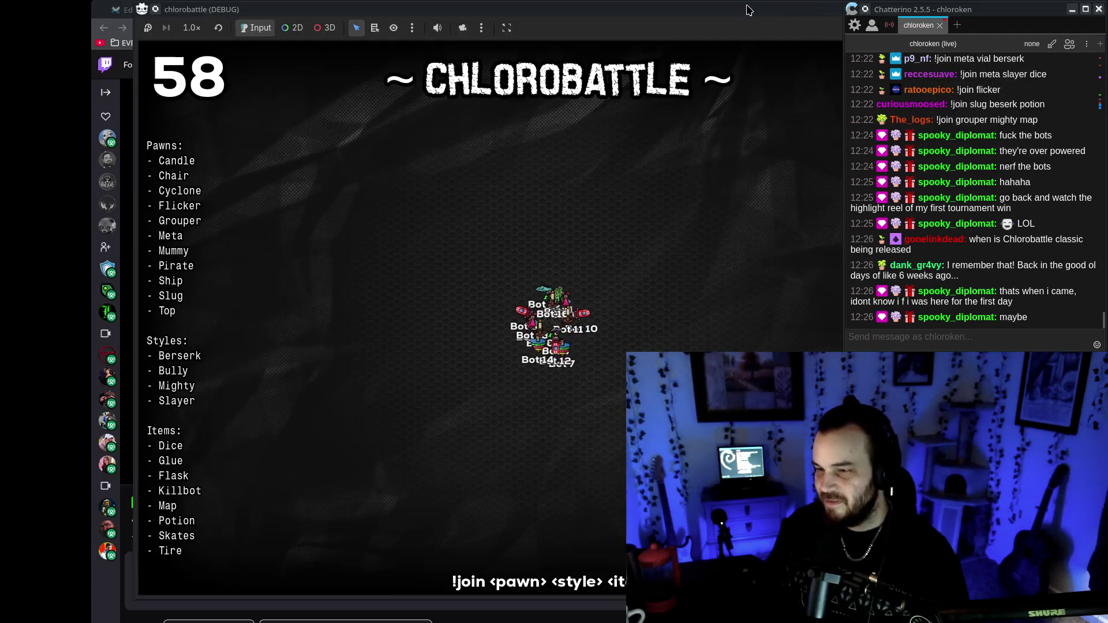
Shift the game window left and close the Anything Goes Friday 8 VOD tab.
{"action": "left_click_drag", "start_coordinate": [745, 7], "coordinate": [621, 3]}
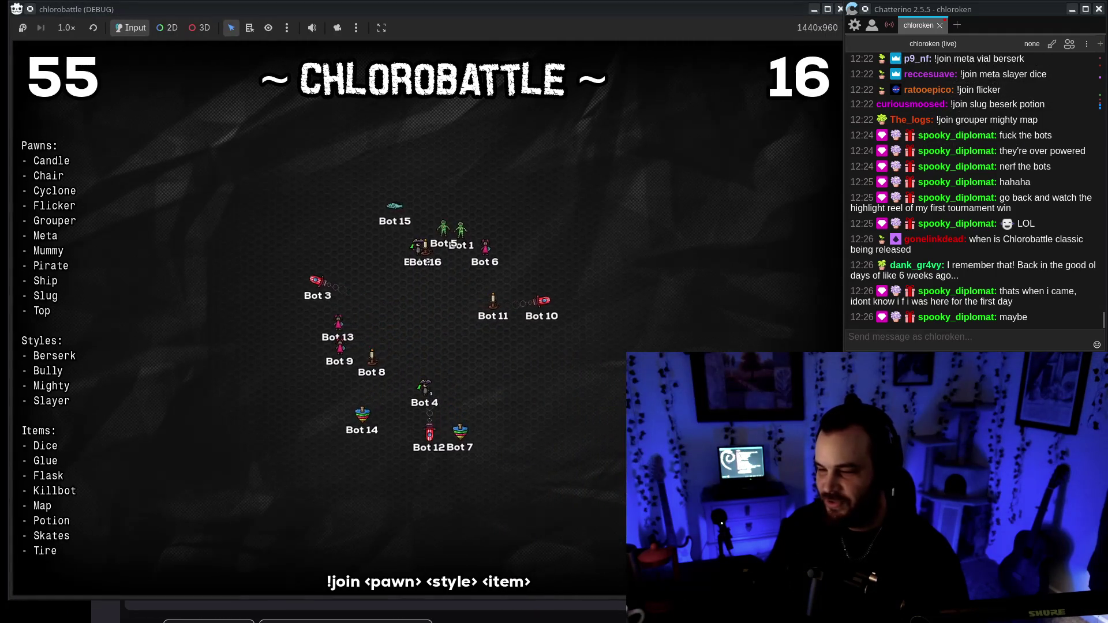
{"action": "key", "text": "alt+Tab"}
{"action": "key", "text": "ctrl+w"}
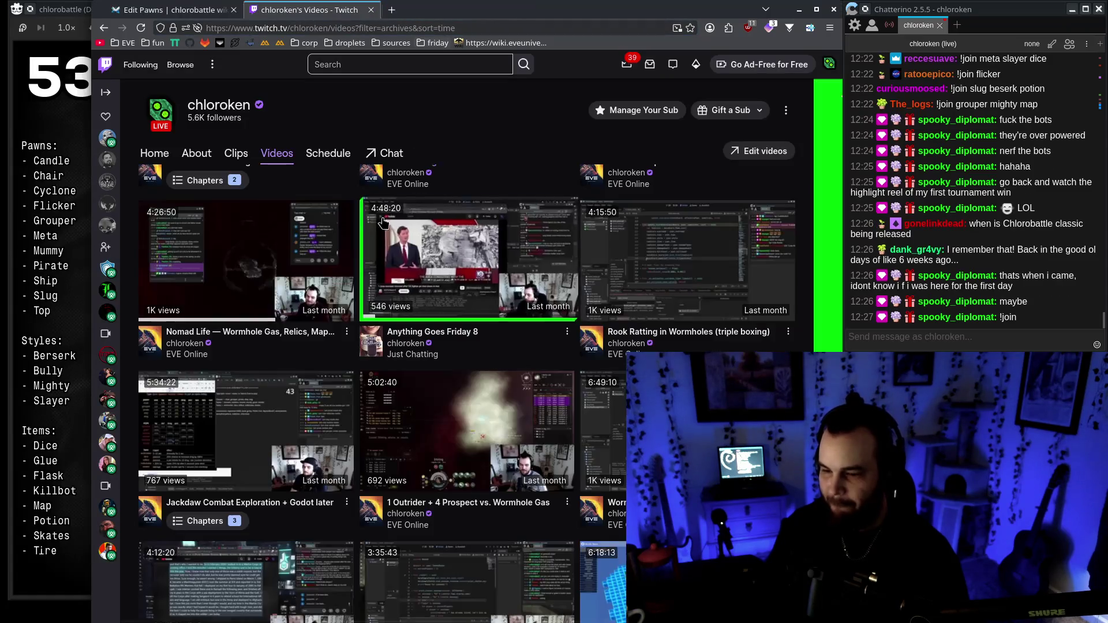
{"action": "scroll", "coordinate": [701, 333], "scroll_direction": "down", "scroll_amount": 3}
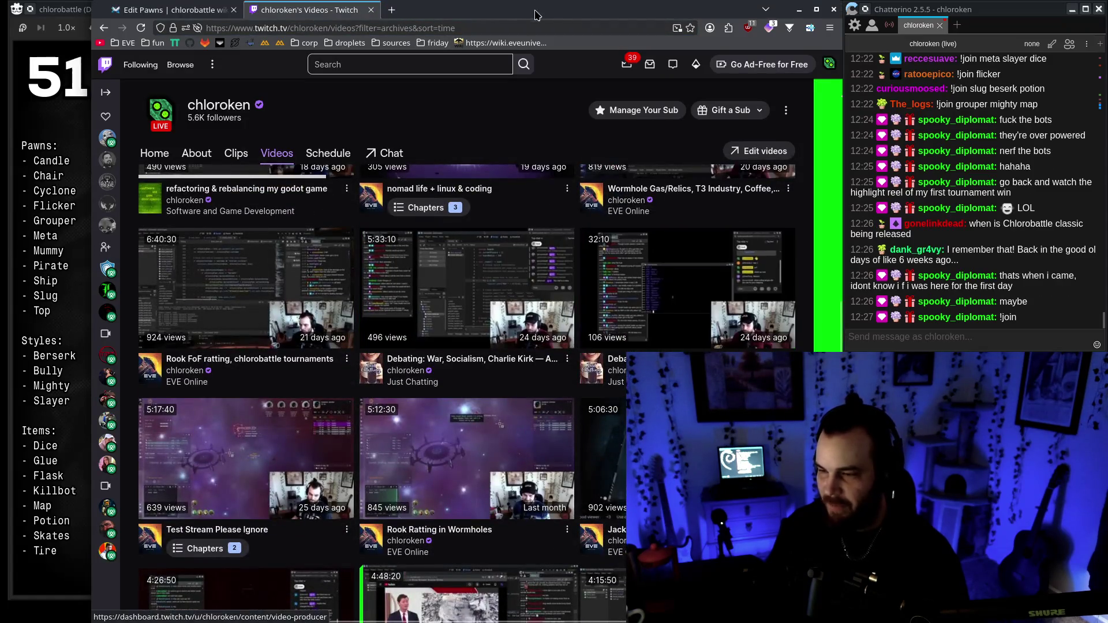
Bring the chlorobattle lobby back to front and draft the chat message '!join flicker bully skates'.
{"action": "key", "text": "alt+Tab"}
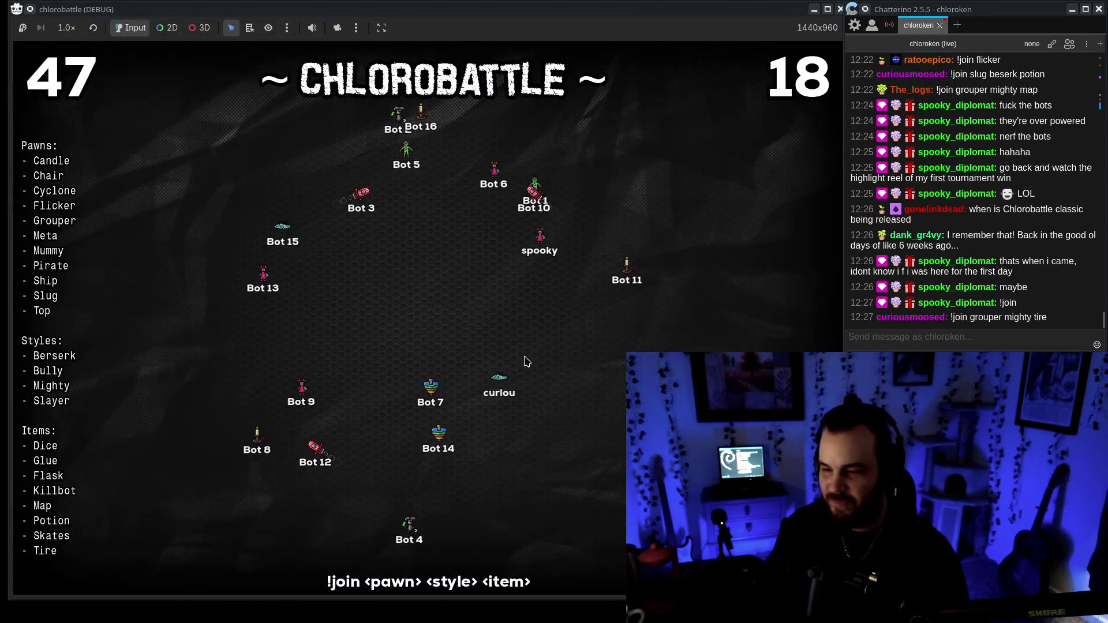
{"action": "left_click", "coordinate": [1019, 332]}
{"action": "type", "text": "!join flicker bully skates"}
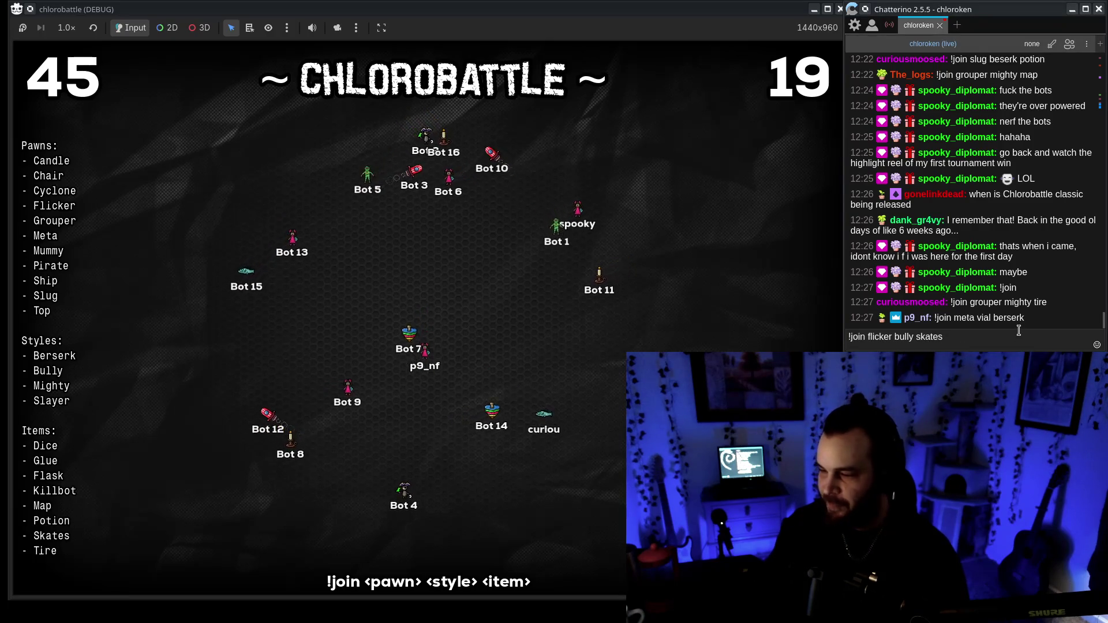
Change the chat command to '!join flicker mighty dice' and send it to add the streamer's pawn.
{"action": "key", "text": "BackSpace"}
{"action": "key", "text": "BackSpace"}
{"action": "key", "text": "BackSpace"}
{"action": "key", "text": "BackSpace"}
{"action": "key", "text": "BackSpace"}
{"action": "key", "text": "BackSpace"}
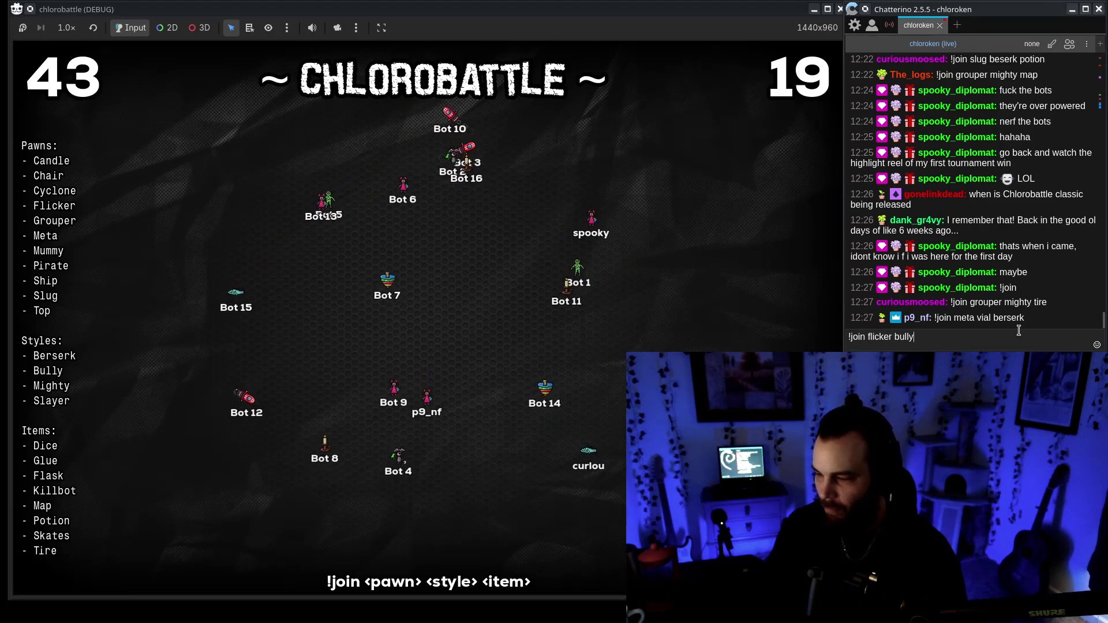
{"action": "type", "text": "mighty dice"}
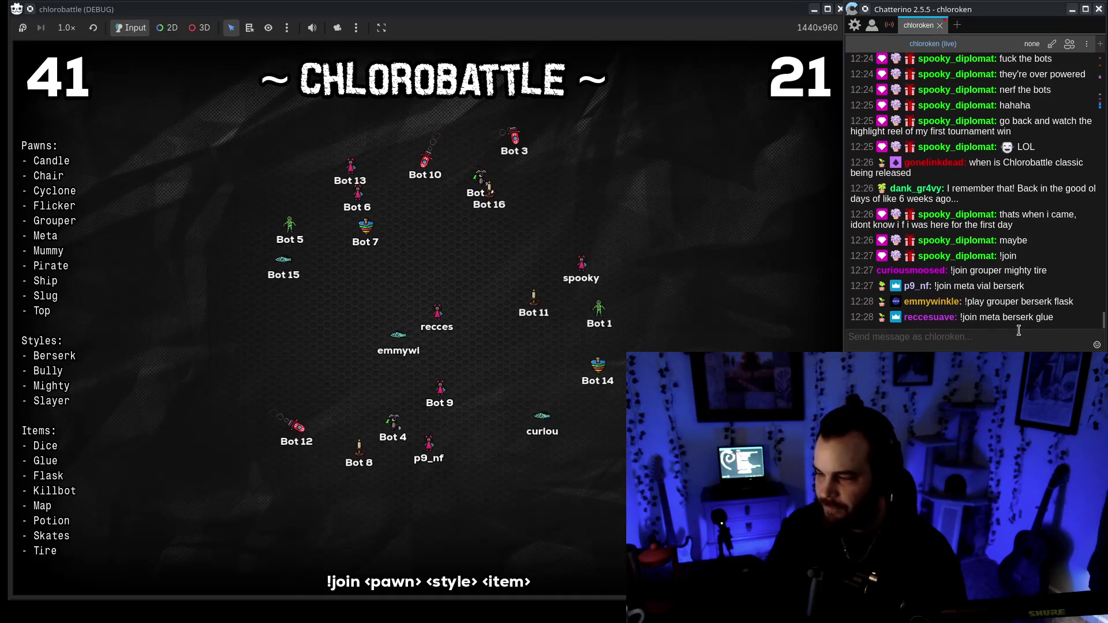
{"action": "key", "text": "Return"}
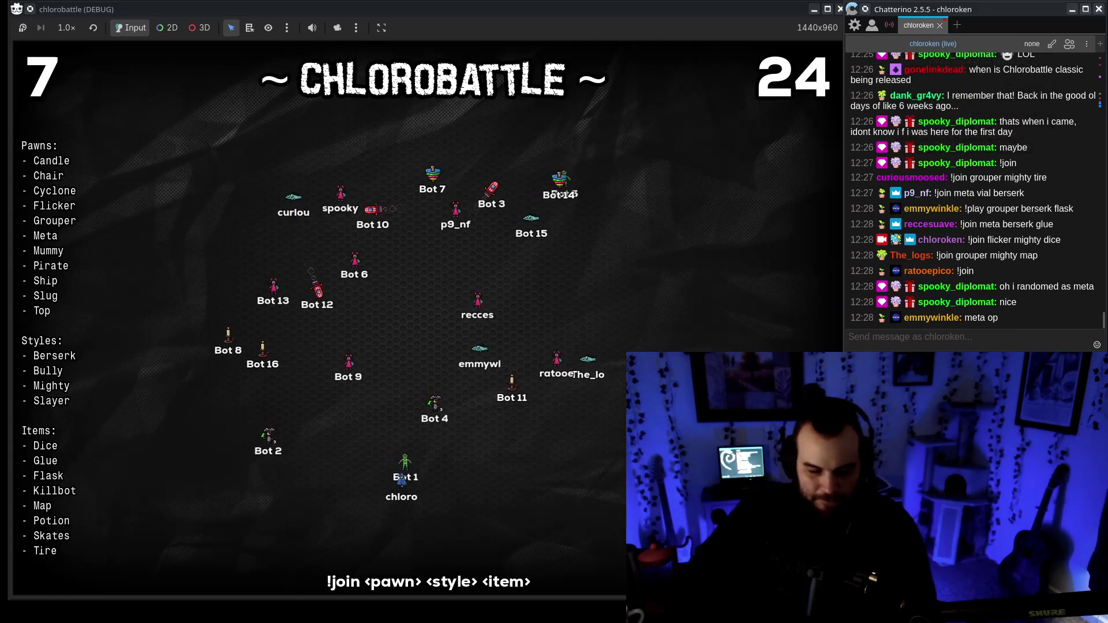
{"action": "key", "text": "alt+Tab"}
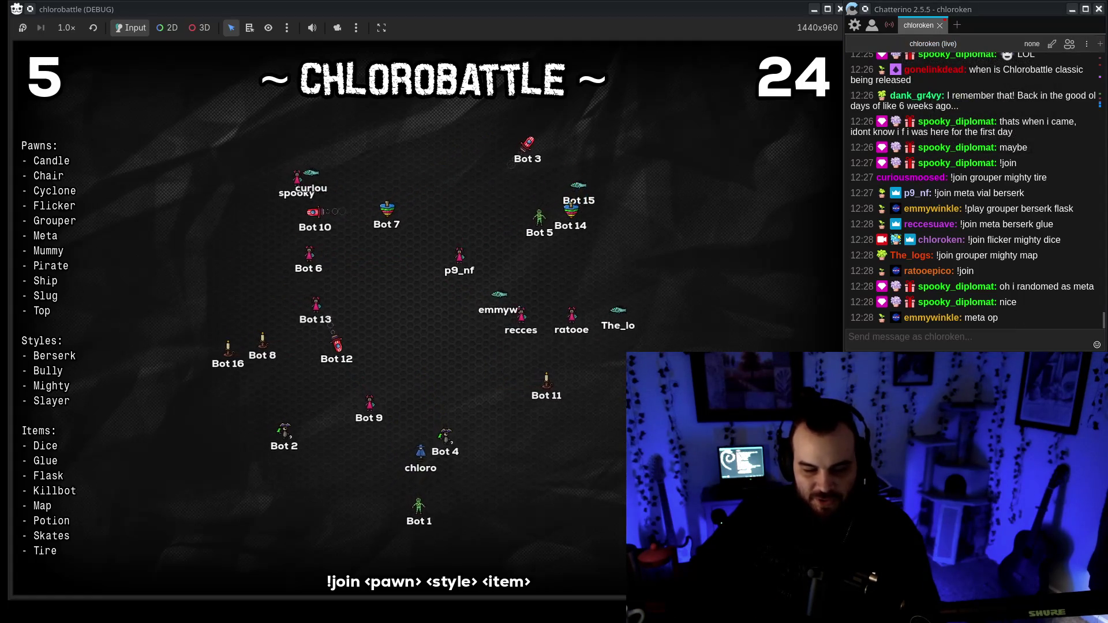
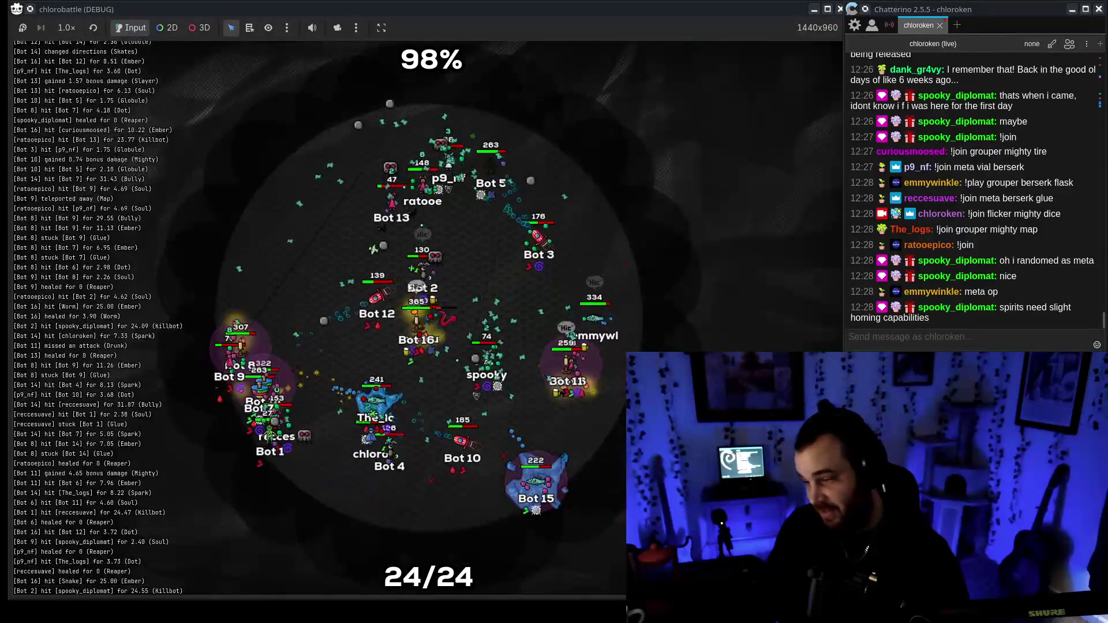
Follow the chat during the battle until Bot 5 wins with 8 kills and the Top 16 table appears.
{"action": "mouse_move", "coordinate": [940, 328]}
{"action": "left_mouse_down"}
{"action": "mouse_move", "coordinate": [854, 309]}
{"action": "mouse_move", "coordinate": [1050, 309]}
{"action": "left_mouse_up"}
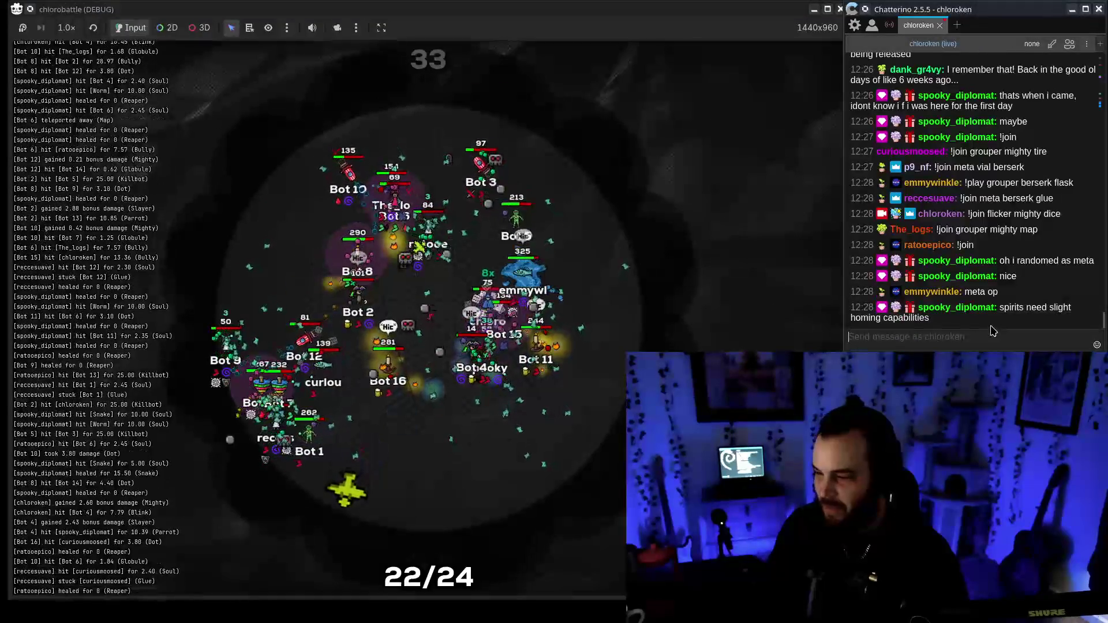
{"action": "key", "text": "alt+Tab"}
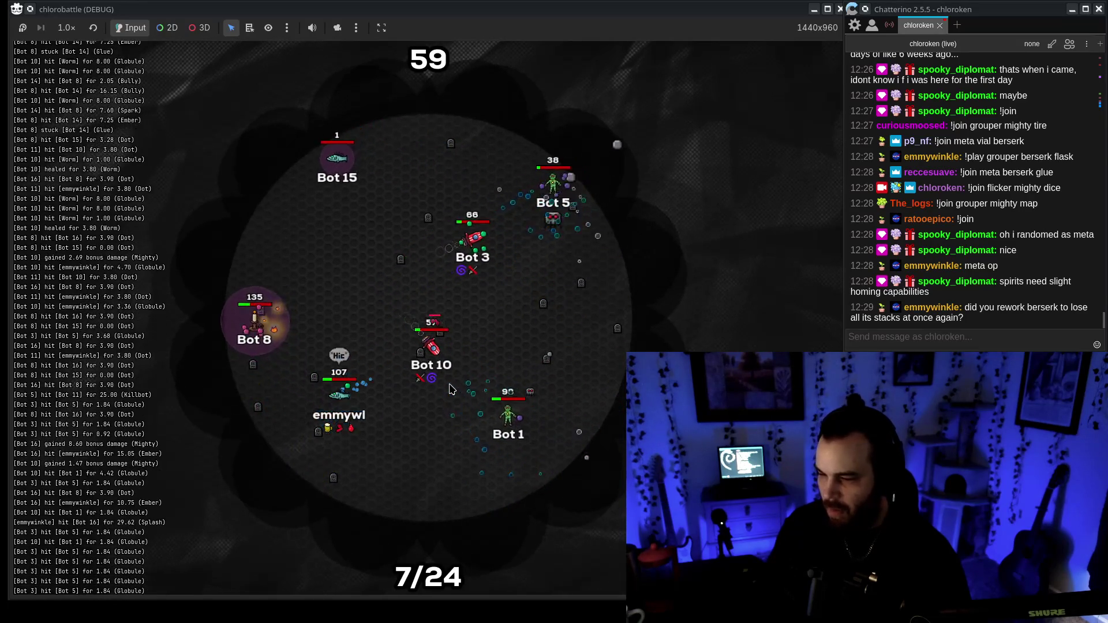
{"action": "left_click_drag", "start_coordinate": [997, 307], "coordinate": [1011, 333]}
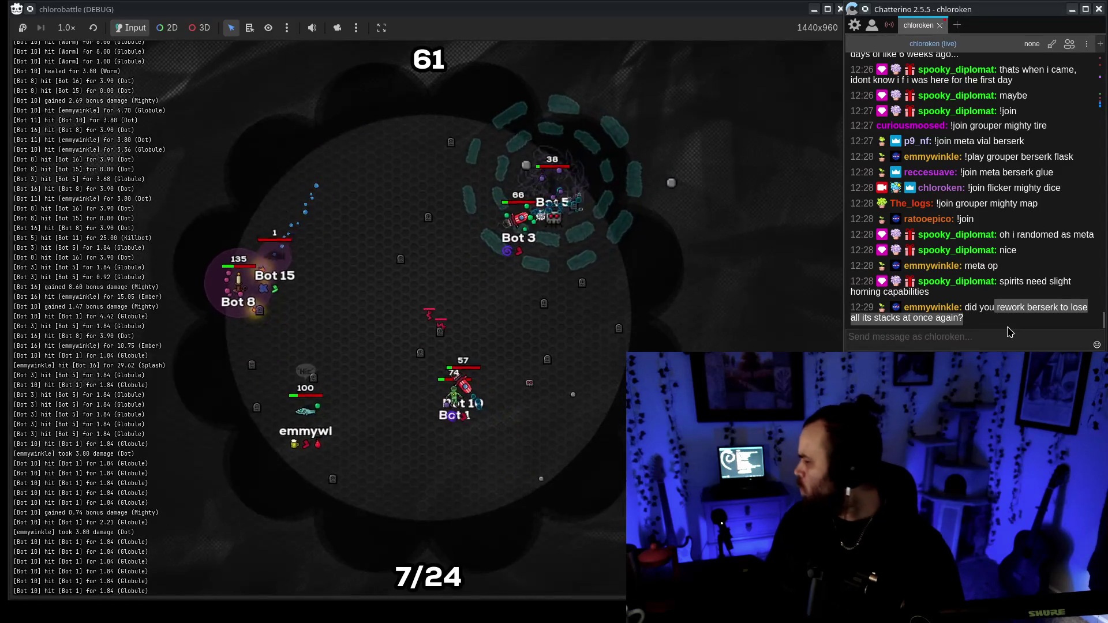
{"action": "left_click", "coordinate": [991, 328]}
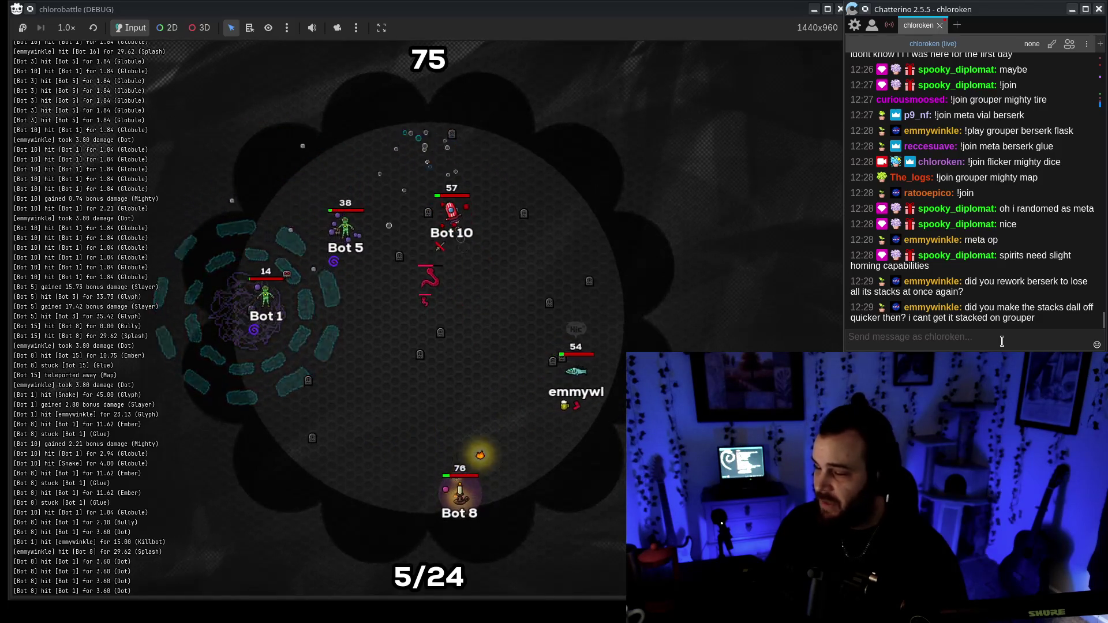
{"action": "left_click", "coordinate": [1002, 342]}
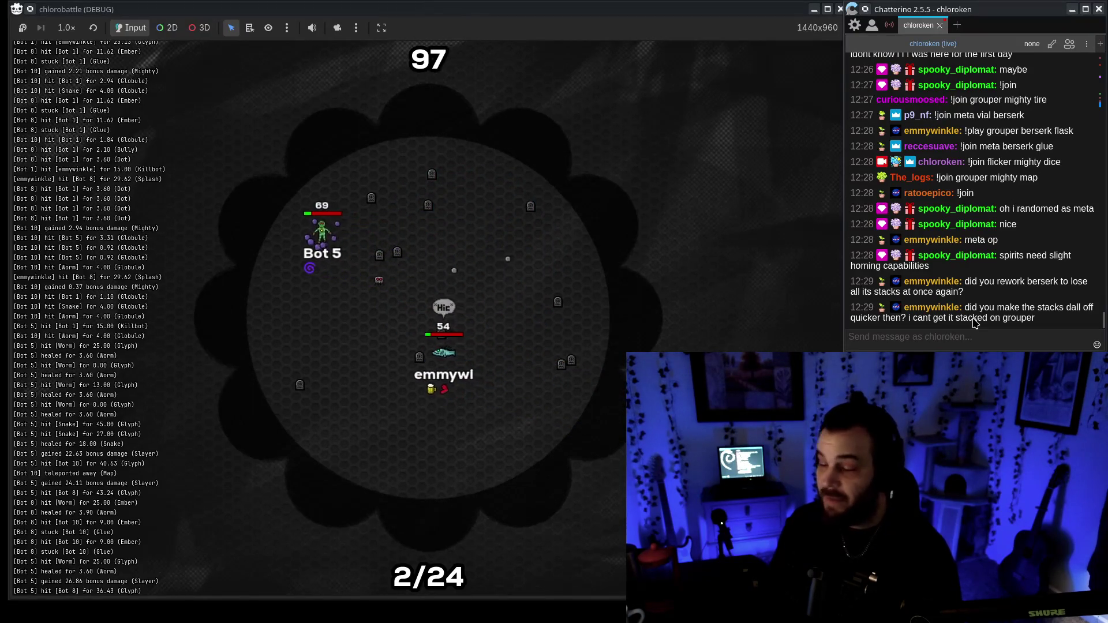
{"action": "left_click", "coordinate": [303, 231]}
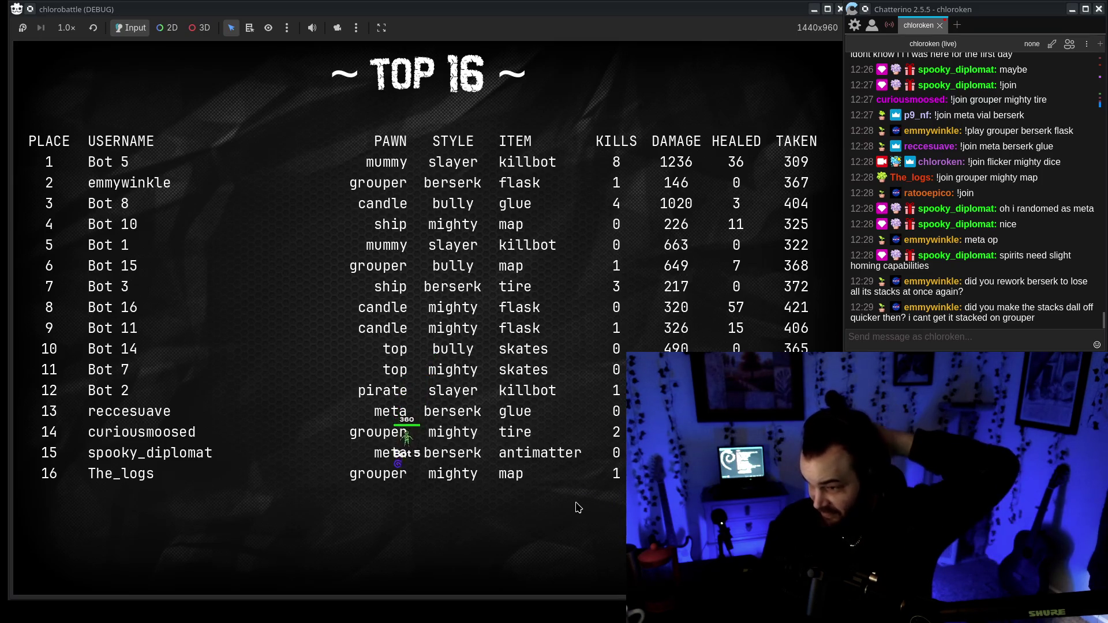
Close the game, comment out the 16-bot registration lines 14–15 in board_lobby.gd, and save.
{"action": "left_click", "coordinate": [840, 9]}
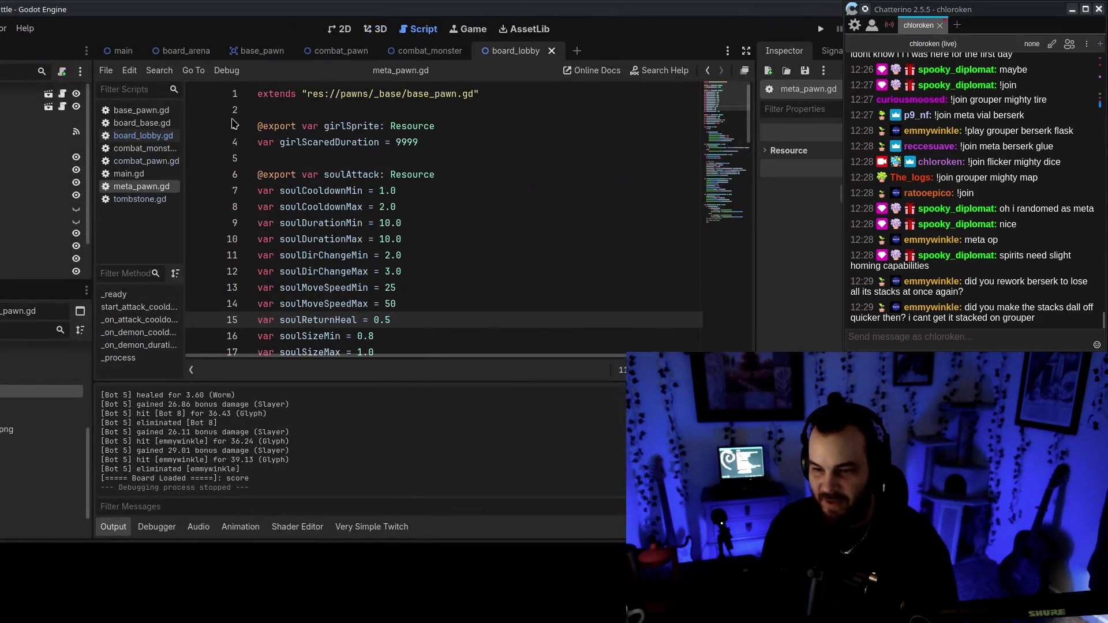
{"action": "left_click", "coordinate": [138, 148]}
{"action": "left_click", "coordinate": [143, 135]}
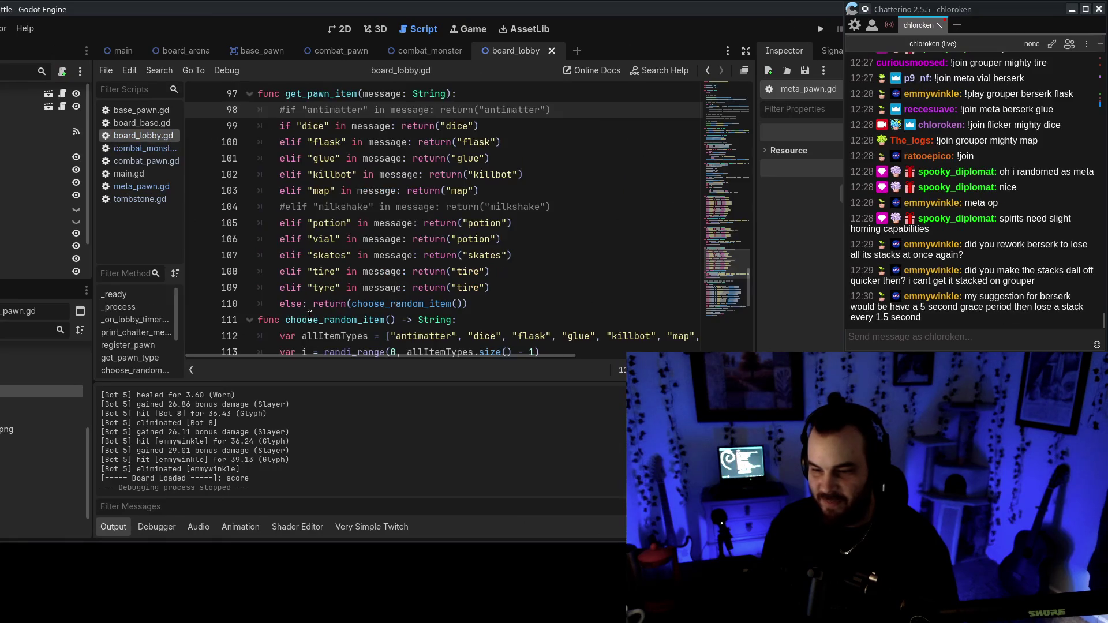
{"action": "scroll", "coordinate": [725, 169], "scroll_direction": "up", "scroll_amount": 20}
{"action": "scroll", "coordinate": [312, 209], "scroll_direction": "down", "scroll_amount": 2}
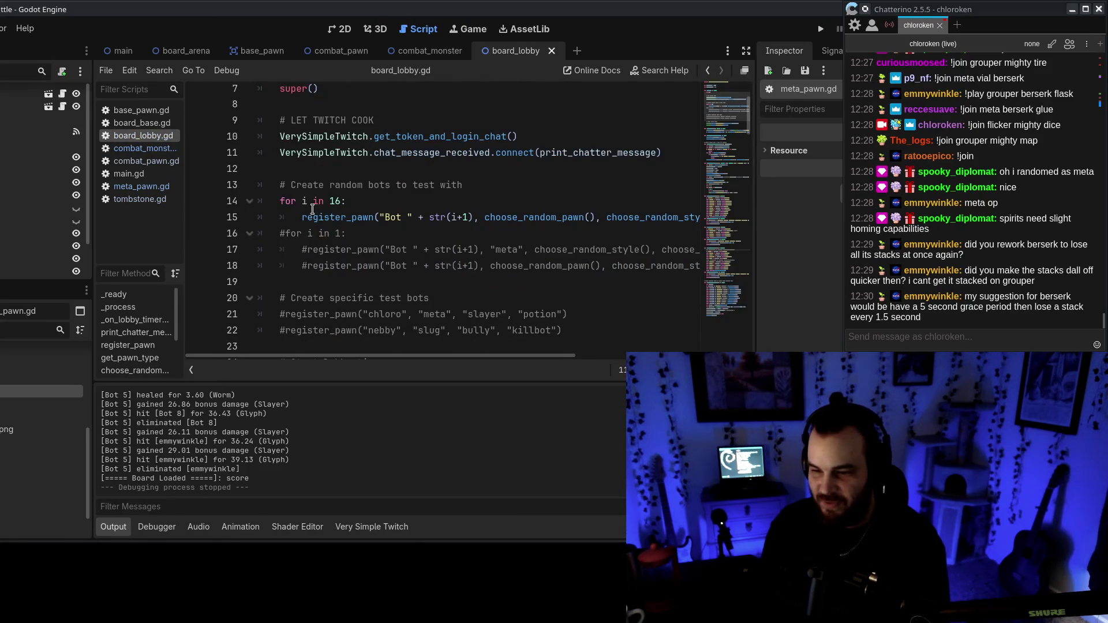
{"action": "left_click", "coordinate": [293, 201]}
{"action": "key", "text": "ctrl+k"}
{"action": "left_click", "coordinate": [305, 217]}
{"action": "key", "text": "ctrl+k"}
{"action": "key", "text": "ctrl+s"}
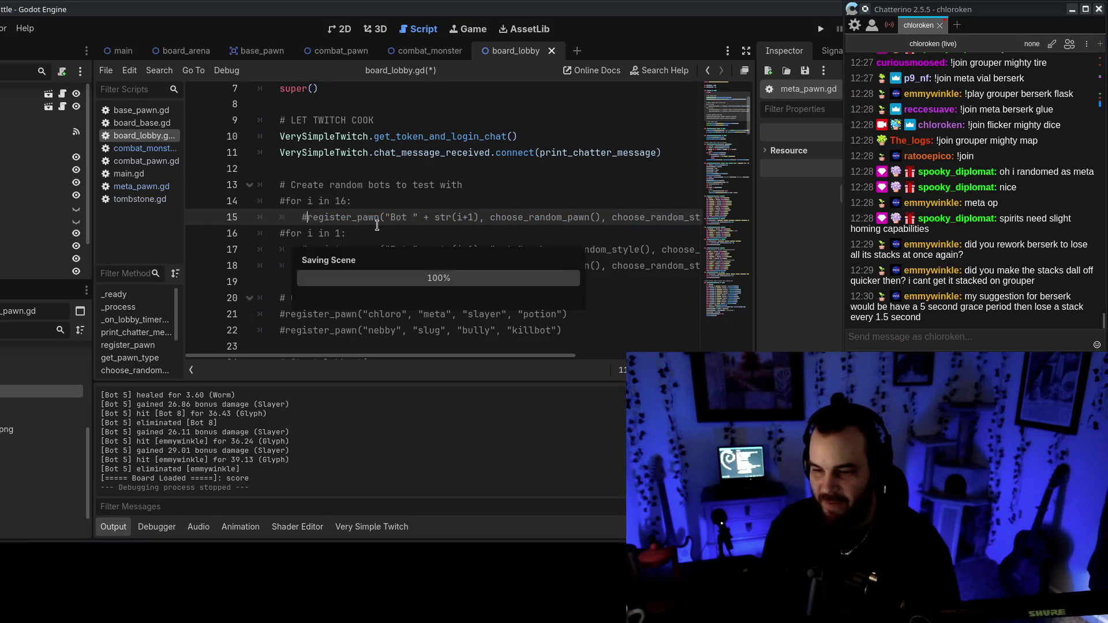
Move the editor window aside and launch a new game run.
{"action": "scroll", "coordinate": [414, 225], "scroll_direction": "up", "scroll_amount": 2}
{"action": "mouse_move", "coordinate": [682, 12]}
{"action": "left_mouse_down"}
{"action": "mouse_move", "coordinate": [0, 12]}
{"action": "mouse_move", "coordinate": [839, 9]}
{"action": "left_mouse_up"}
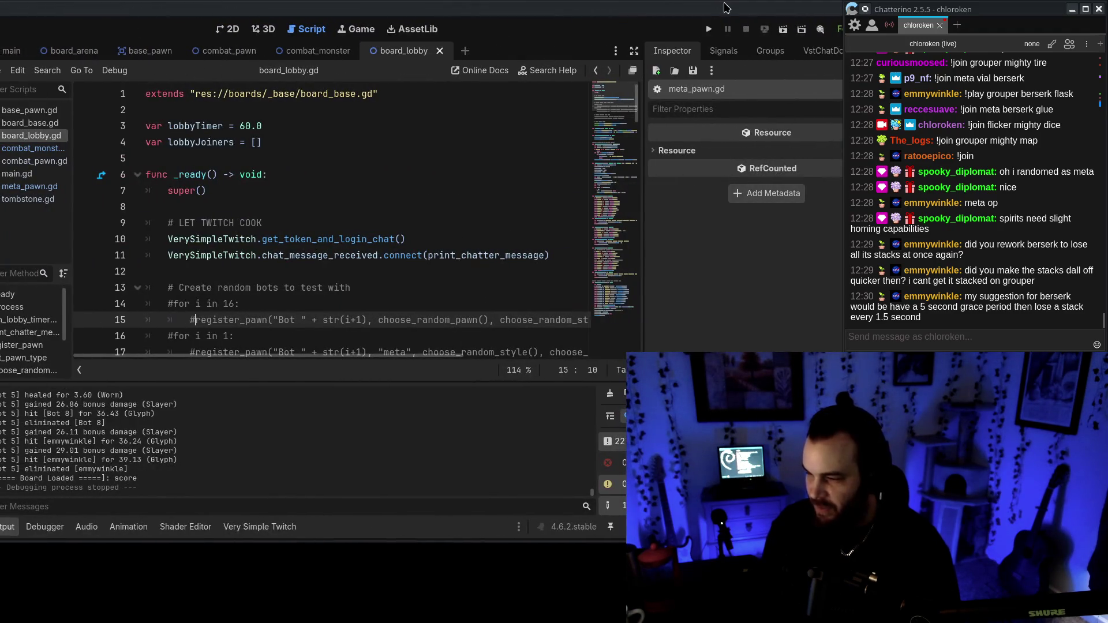
{"action": "left_click", "coordinate": [708, 30]}
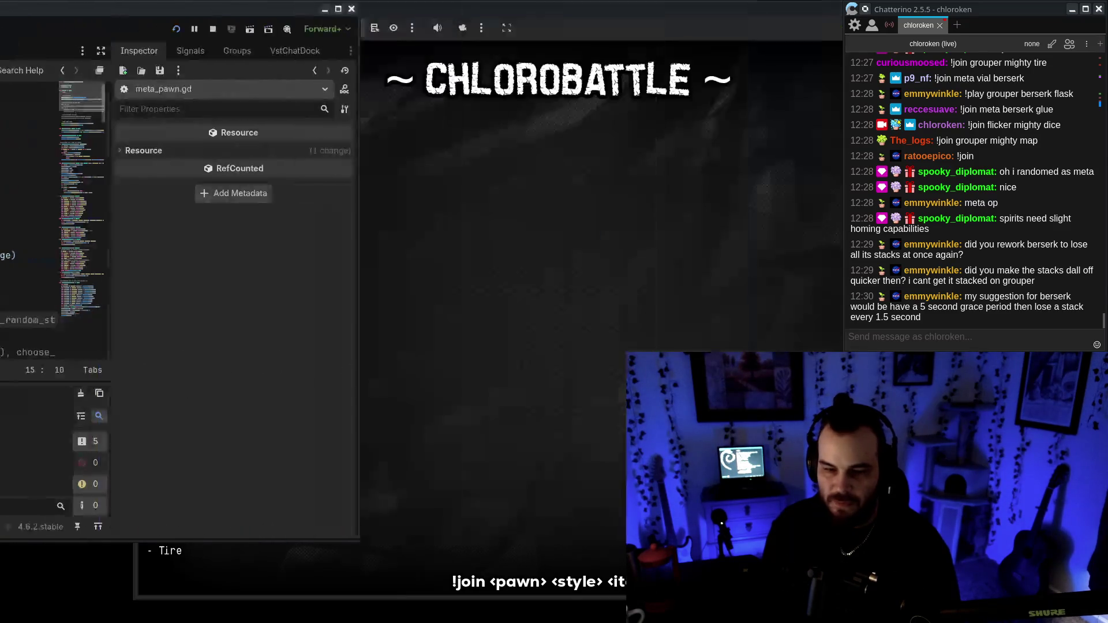
Send the recalled '!join flicker bully skates' command in Chatterino to enter the lobby.
{"action": "left_click_drag", "start_coordinate": [620, 9], "coordinate": [515, 8]}
{"action": "left_click", "coordinate": [990, 346]}
{"action": "key", "text": "Up"}
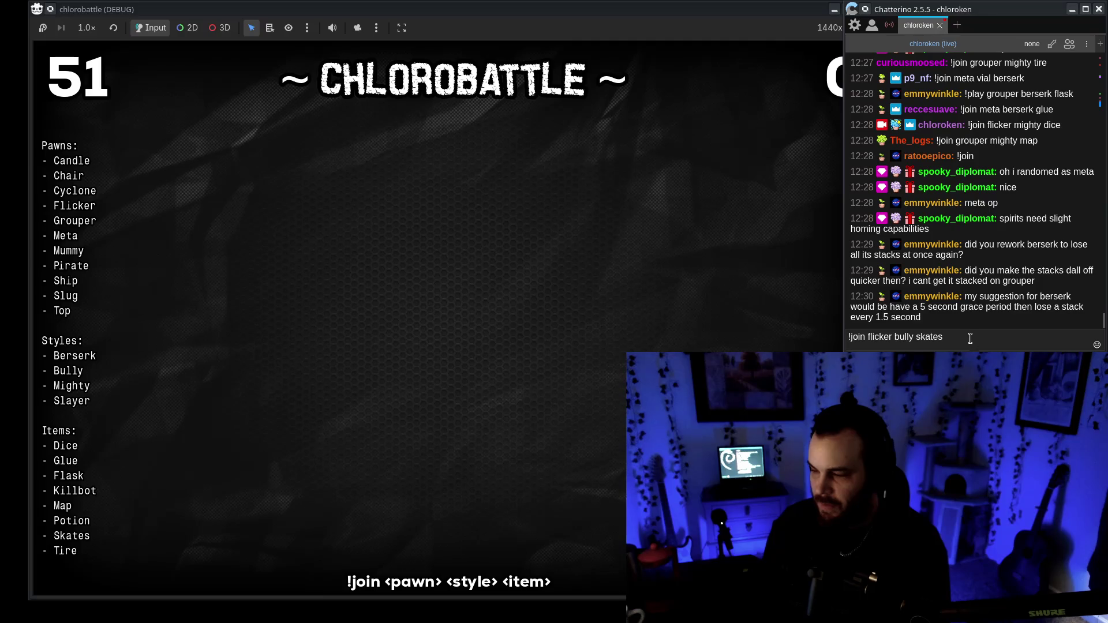
{"action": "key", "text": "Up"}
{"action": "key", "text": "Down"}
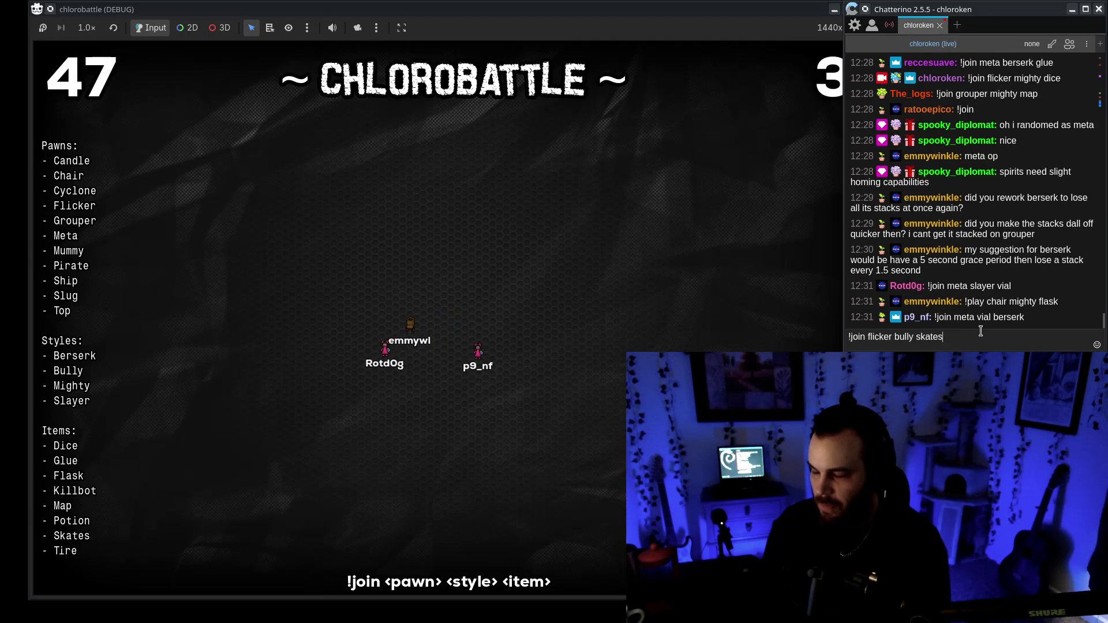
{"action": "key", "text": "Return"}
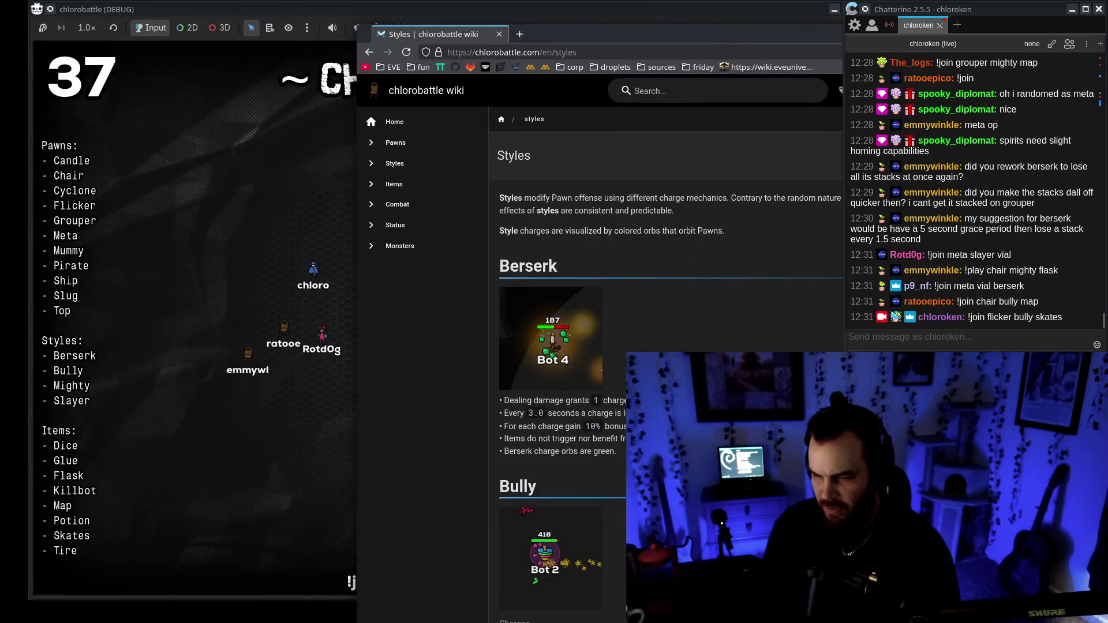
Read the first Berserk charge rule on the wiki's Styles page, then close the wiki.
{"action": "triple_click", "coordinate": [635, 400]}
{"action": "scroll", "coordinate": [625, 297], "scroll_direction": "down", "scroll_amount": 2}
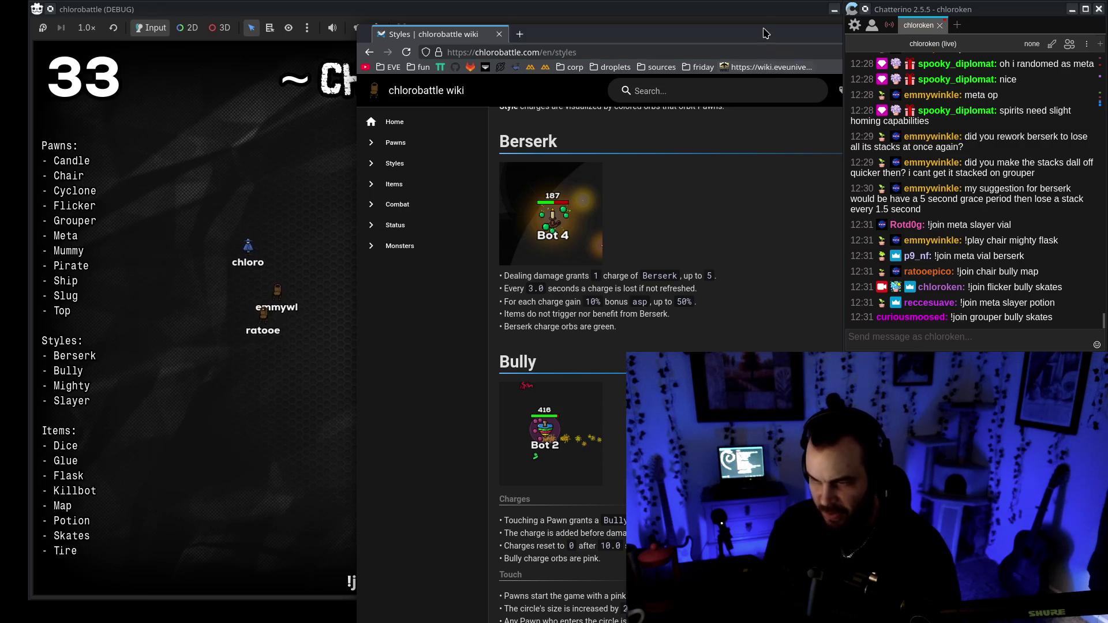
{"action": "key", "text": "ctrl+w"}
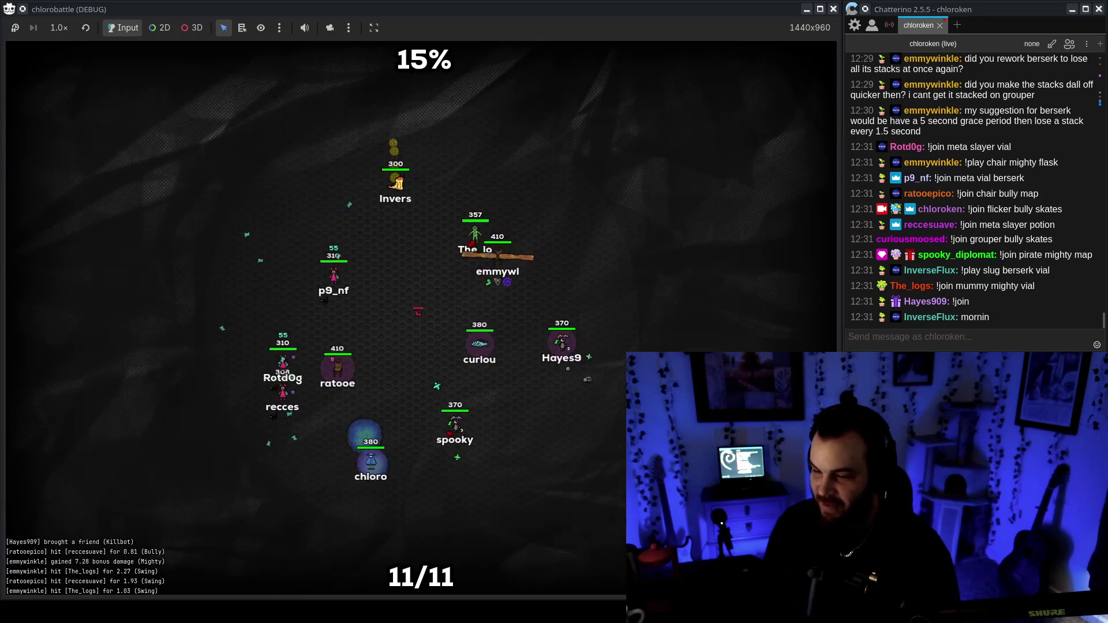
Watch the battle and chat until the final scoreboard shows flicker in 2nd place.
{"action": "left_click", "coordinate": [981, 316]}
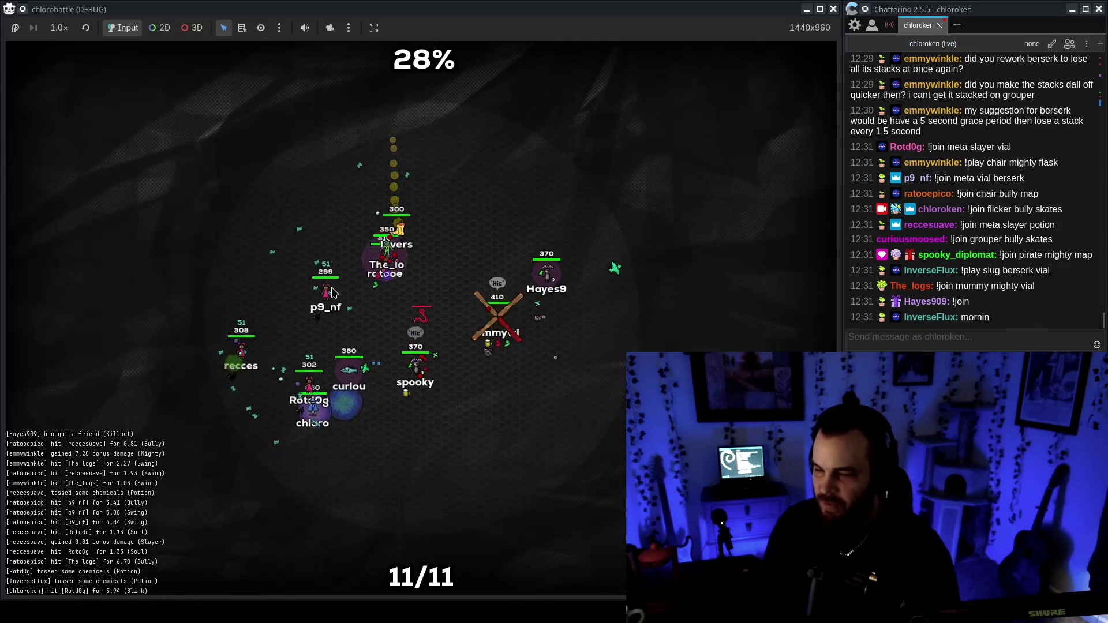
{"action": "left_click", "coordinate": [310, 279]}
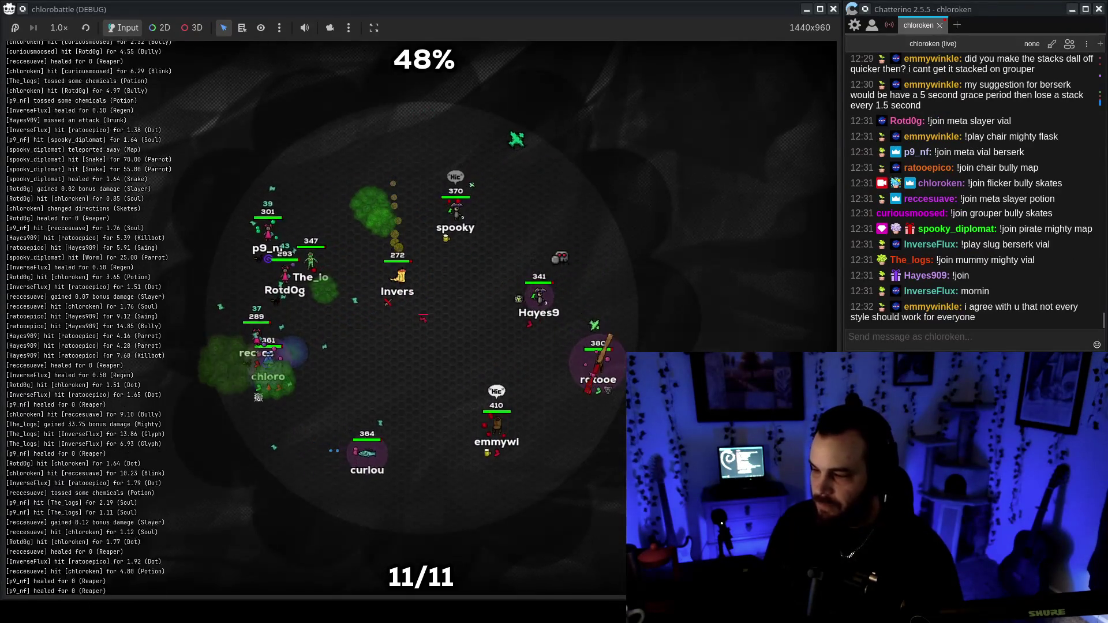
{"action": "left_click", "coordinate": [1067, 347]}
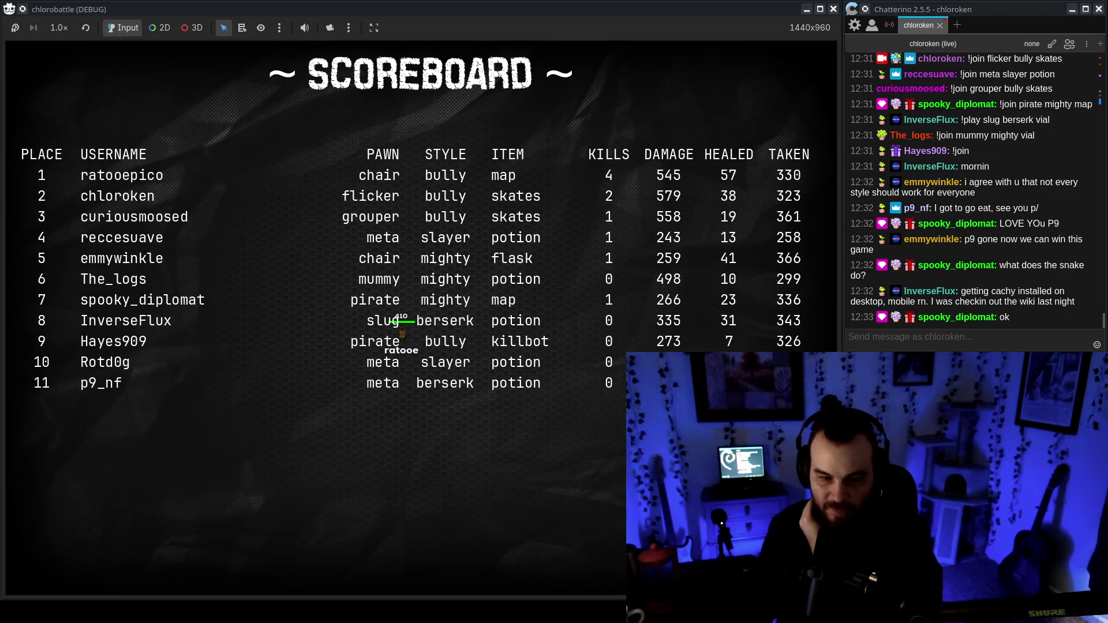
Back in the Godot editor, select res://boards and expand the 2arena folder.
{"action": "key", "text": "alt+Tab"}
{"action": "scroll", "coordinate": [58, 442], "scroll_direction": "up", "scroll_amount": 5}
{"action": "left_click", "coordinate": [74, 437]}
{"action": "double_click", "coordinate": [84, 510]}
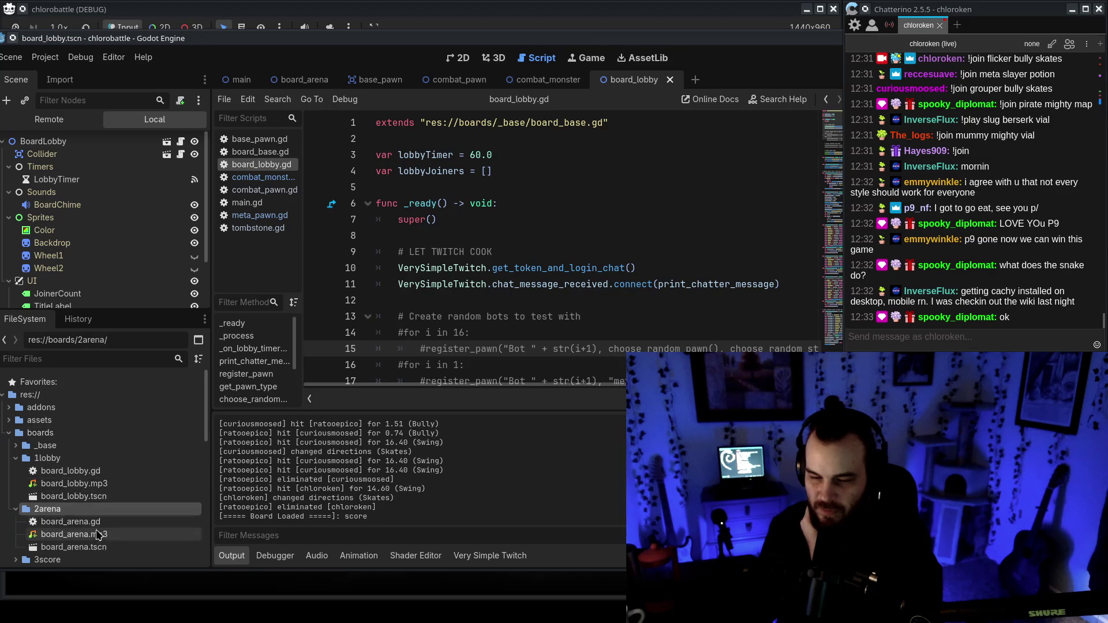
Open board_arena.tscn and set CombatLogLabel's Vertical Alignment to Top.
{"action": "double_click", "coordinate": [103, 547]}
{"action": "left_click", "coordinate": [461, 61]}
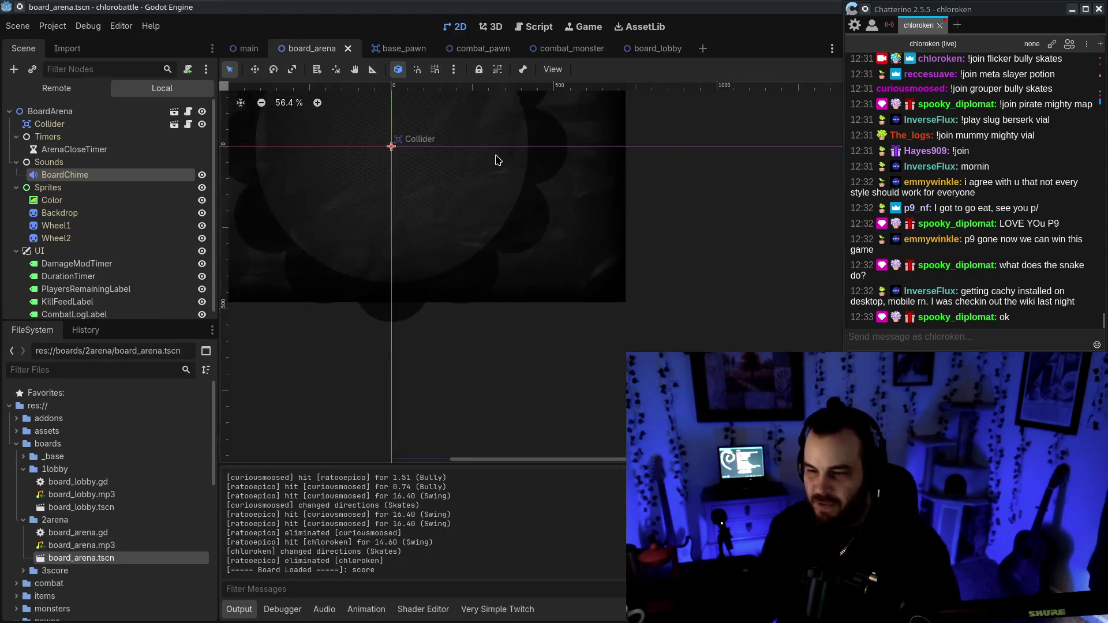
{"action": "double_click", "coordinate": [113, 266]}
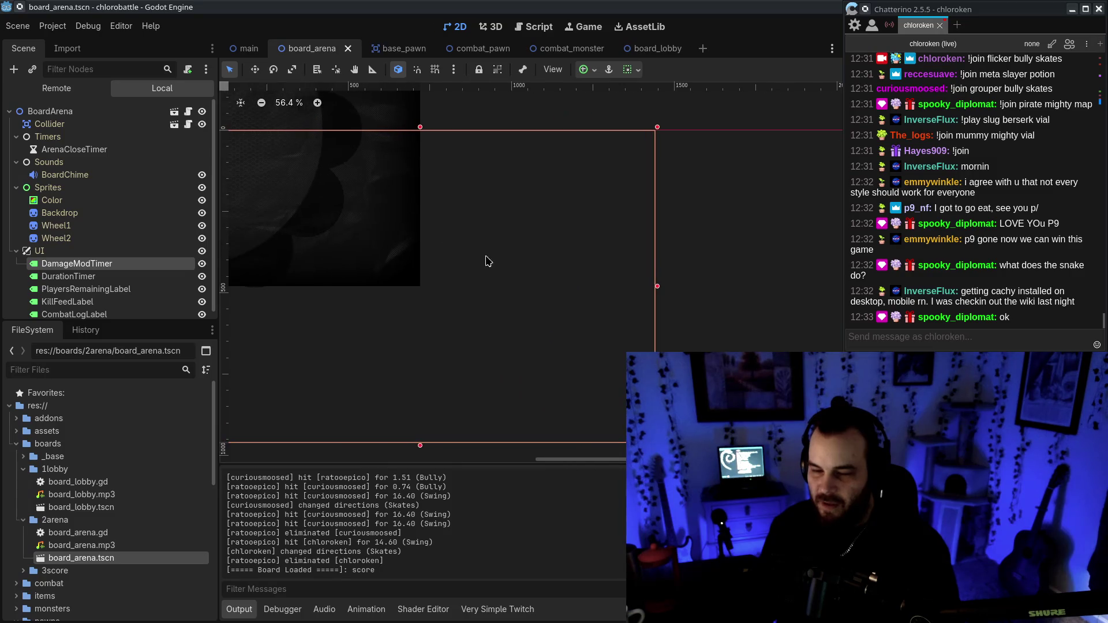
{"action": "left_click", "coordinate": [122, 319]}
{"action": "key", "text": "f"}
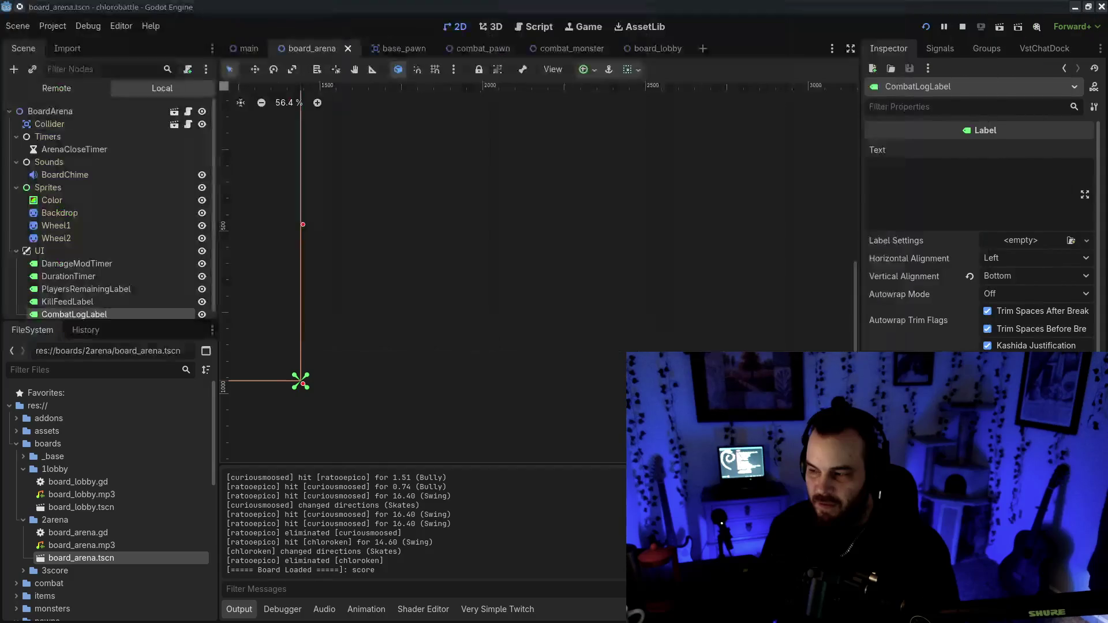
{"action": "left_click", "coordinate": [1025, 278]}
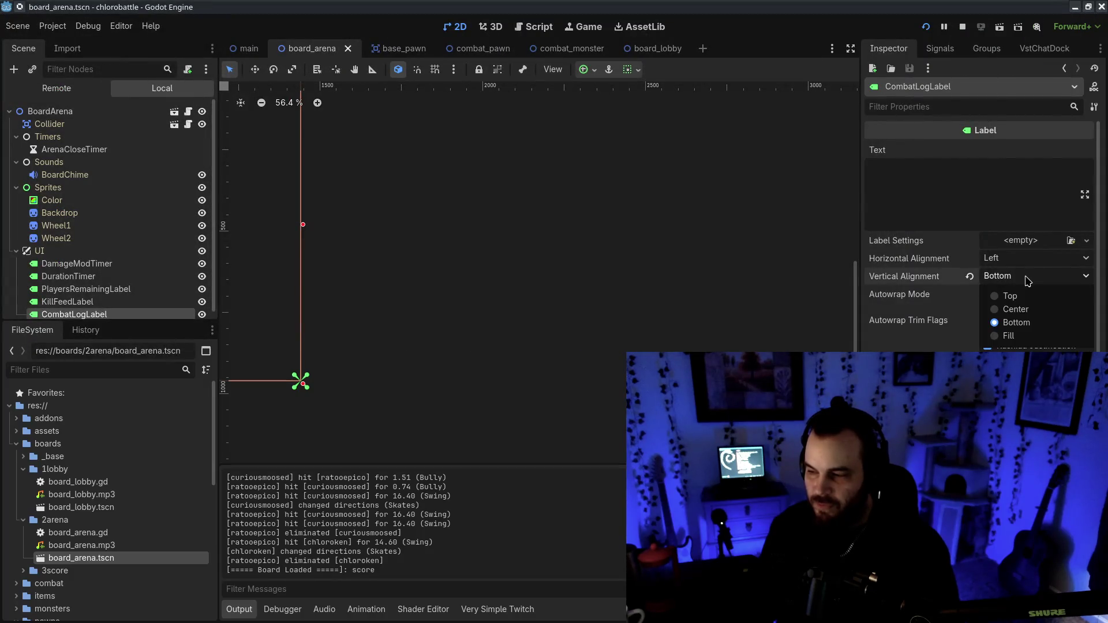
{"action": "left_click", "coordinate": [1010, 296]}
Set CombatLogLabel's Anchors Preset to Top Right.
{"action": "left_click_drag", "start_coordinate": [499, 228], "coordinate": [727, 271]}
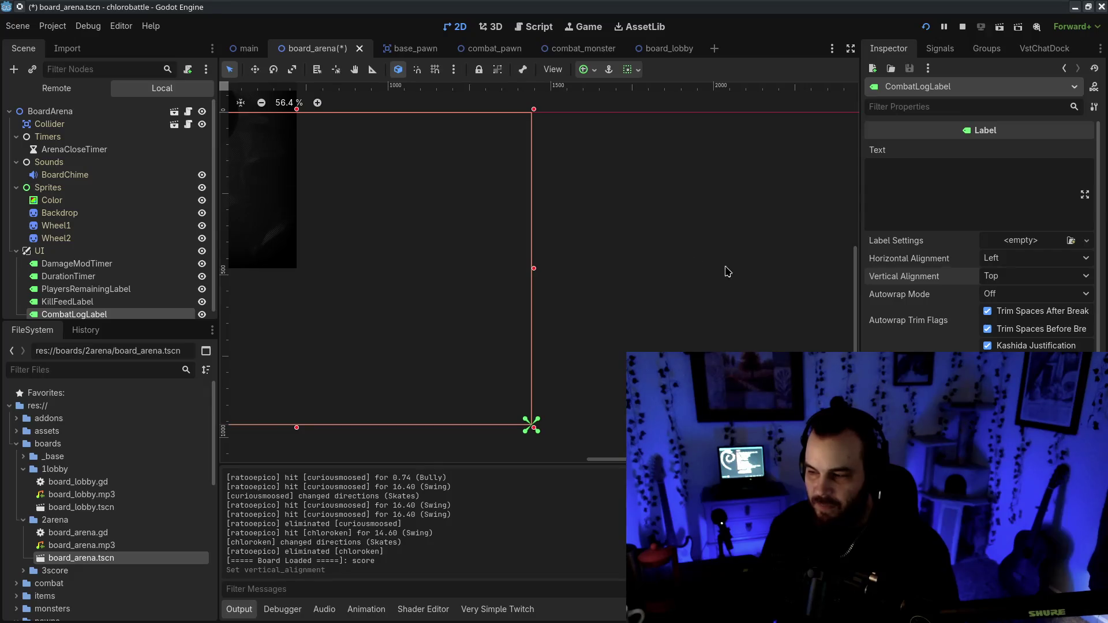
{"action": "left_click_drag", "start_coordinate": [659, 258], "coordinate": [789, 230]}
{"action": "scroll", "coordinate": [949, 329], "scroll_direction": "down", "scroll_amount": 5}
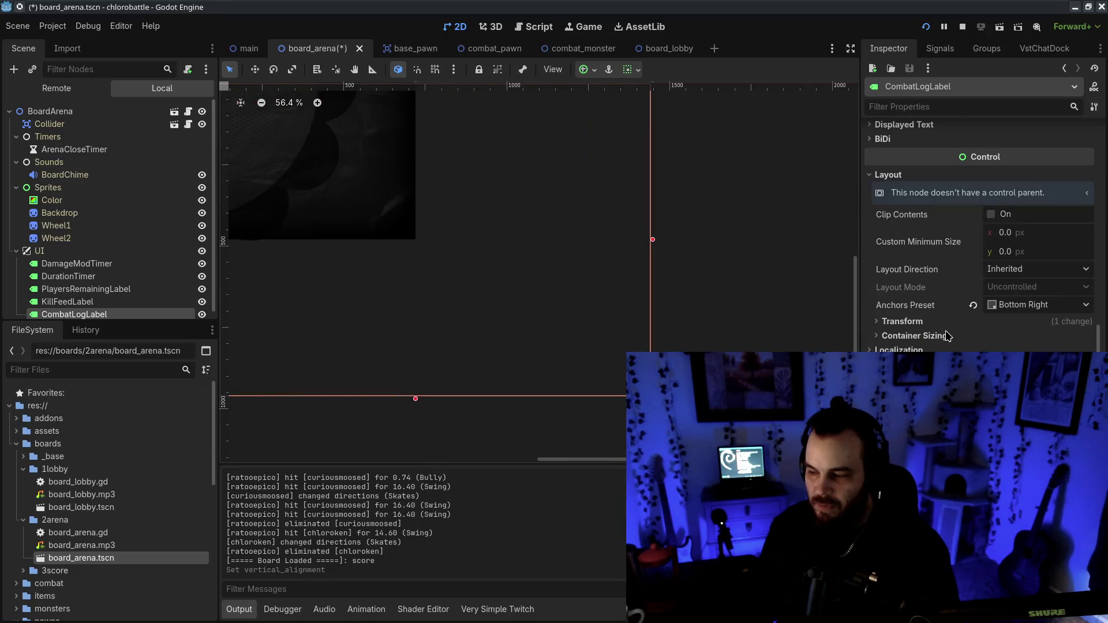
{"action": "left_click", "coordinate": [1070, 306]}
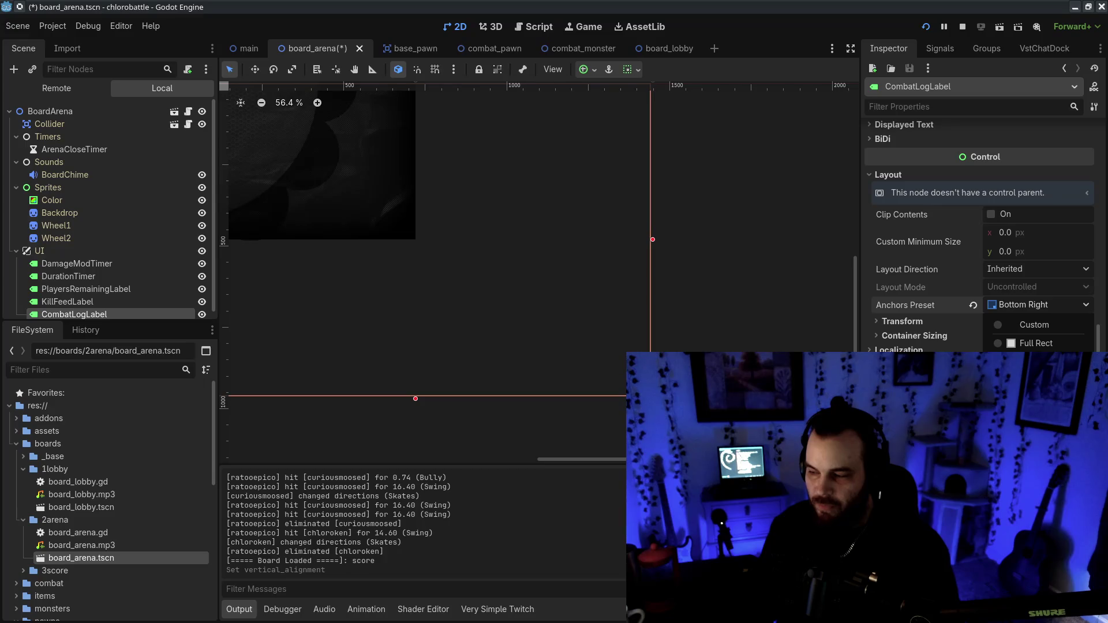
{"action": "left_click", "coordinate": [1027, 380]}
{"action": "left_click_drag", "start_coordinate": [626, 135], "coordinate": [673, 314]}
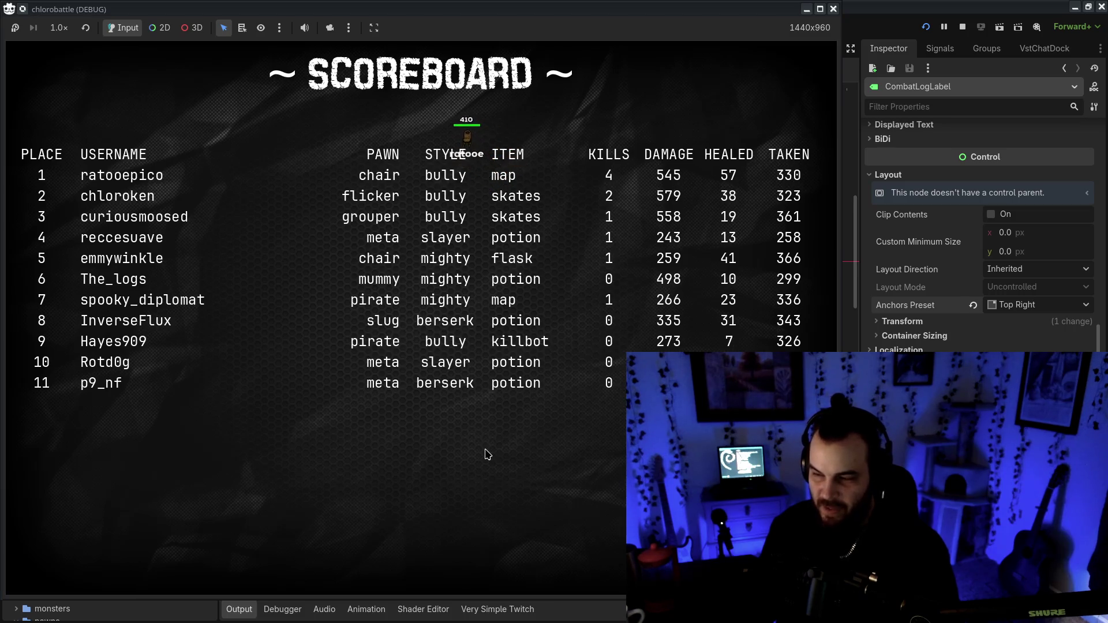
Close the running game, rerun the project, dismiss the browser login page, and return to Chatterino.
{"action": "left_click", "coordinate": [834, 10]}
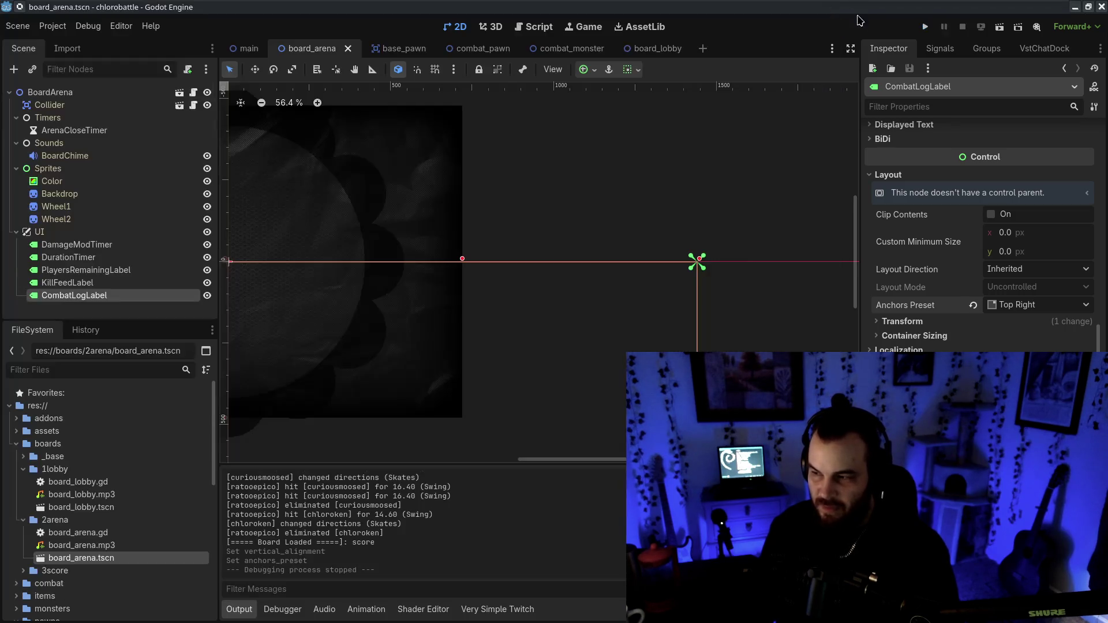
{"action": "left_click", "coordinate": [922, 29]}
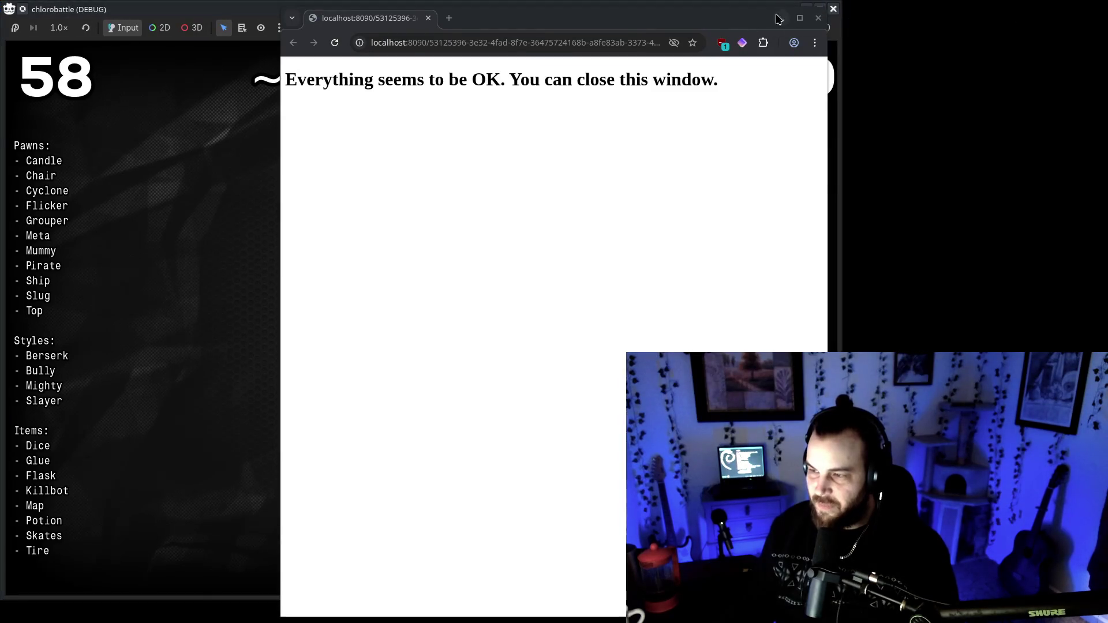
{"action": "left_click", "coordinate": [820, 19]}
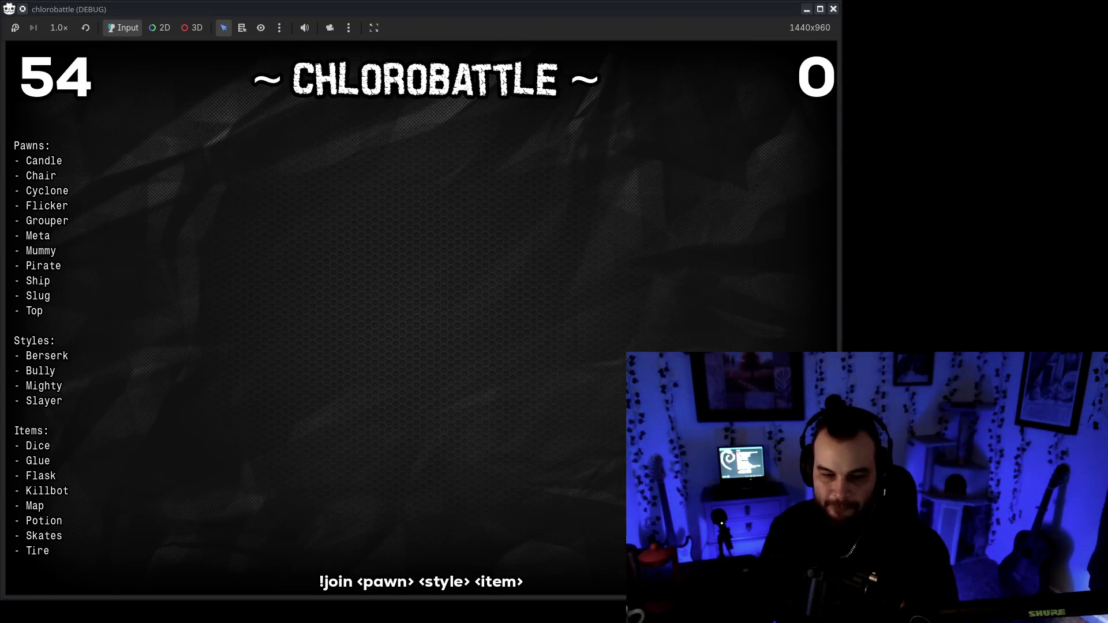
{"action": "key", "text": "alt+Tab"}
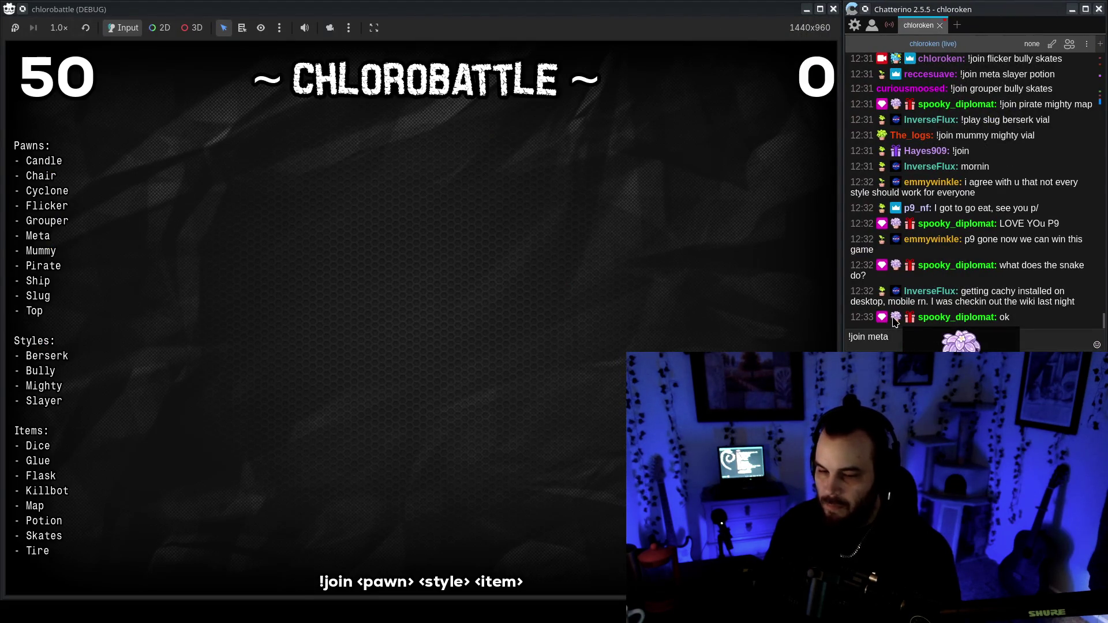
Finish typing the '!join meta slayer' command in chat.
{"action": "type", "text": "layer"}
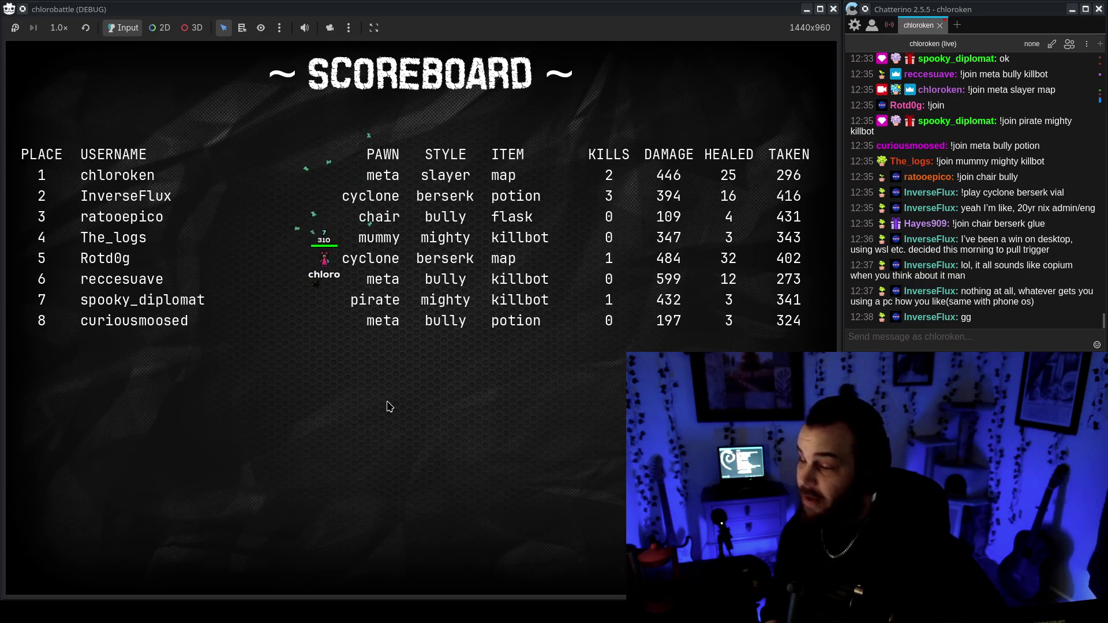
{"action": "scroll", "coordinate": [1004, 278], "scroll_direction": "up", "scroll_amount": 2}
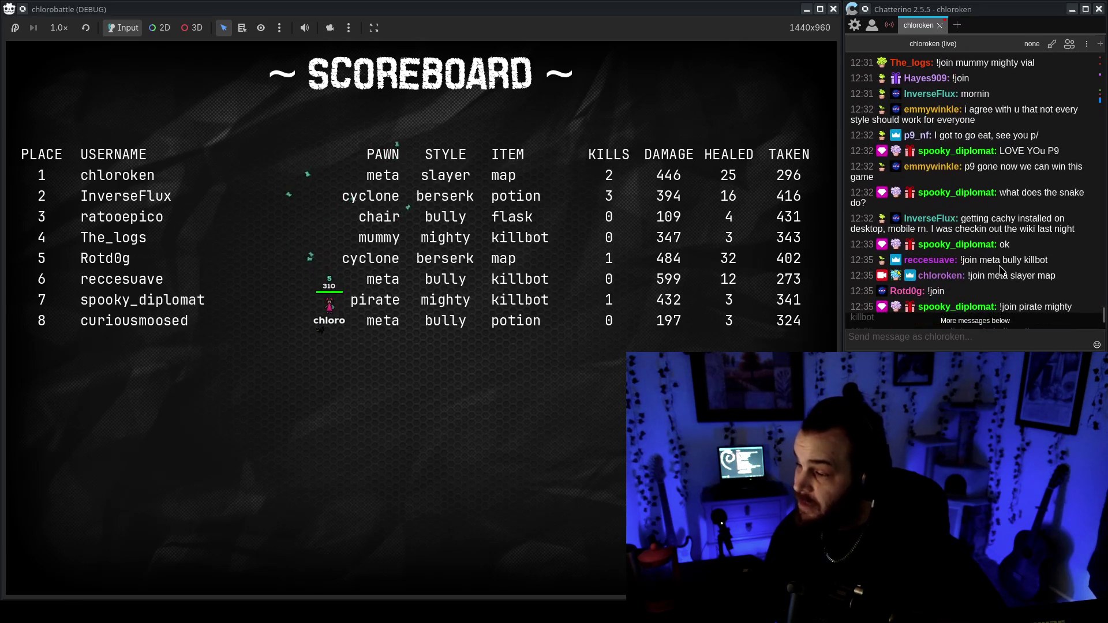
{"action": "scroll", "coordinate": [1005, 279], "scroll_direction": "down", "scroll_amount": 3}
{"action": "left_click", "coordinate": [970, 337]}
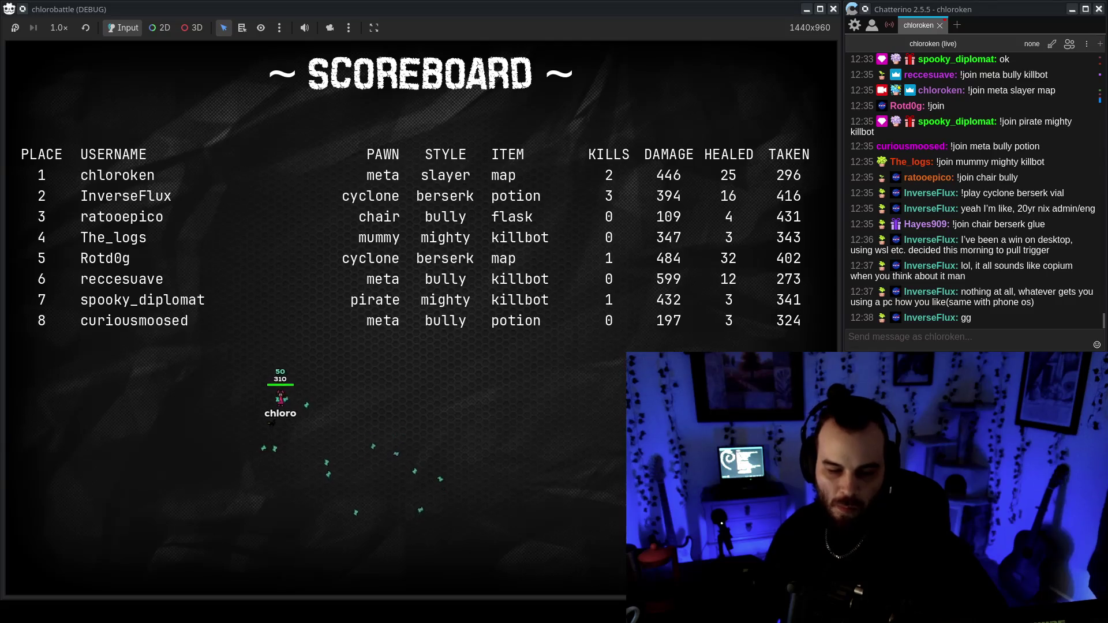
{"action": "key", "text": "alt+Tab"}
{"action": "mouse_move", "coordinate": [442, 257]}
{"action": "left_mouse_down"}
{"action": "mouse_move", "coordinate": [751, 330]}
{"action": "mouse_move", "coordinate": [611, 335]}
{"action": "left_mouse_up"}
{"action": "mouse_move", "coordinate": [691, 327]}
{"action": "left_mouse_down"}
{"action": "mouse_move", "coordinate": [603, 288]}
{"action": "mouse_move", "coordinate": [594, 332]}
{"action": "mouse_move", "coordinate": [596, 320]}
{"action": "left_mouse_up"}
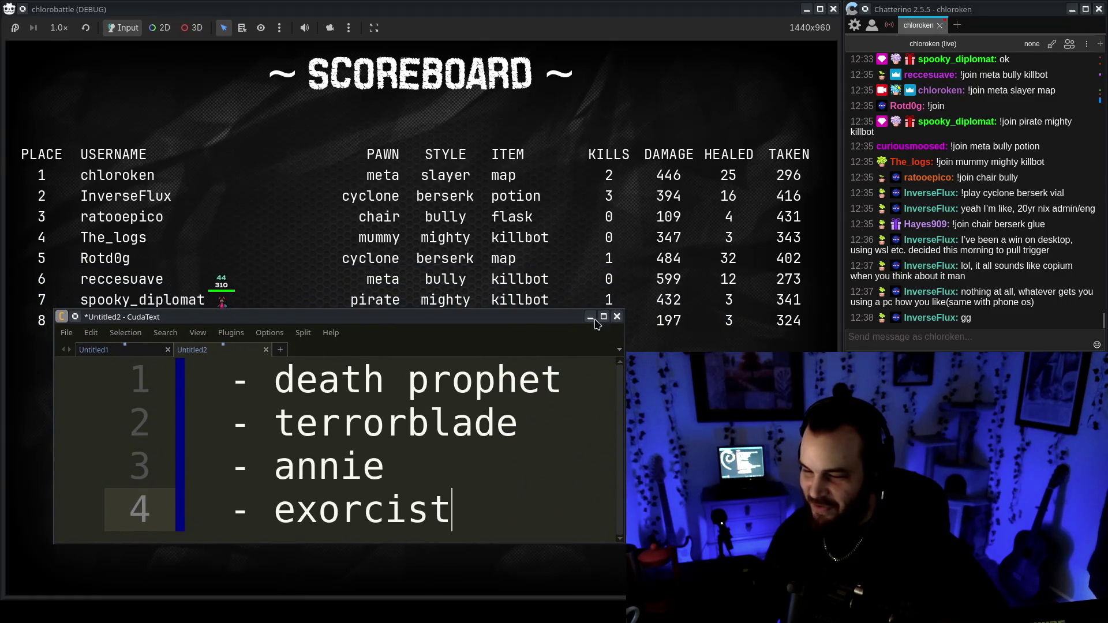
{"action": "left_click", "coordinate": [617, 317]}
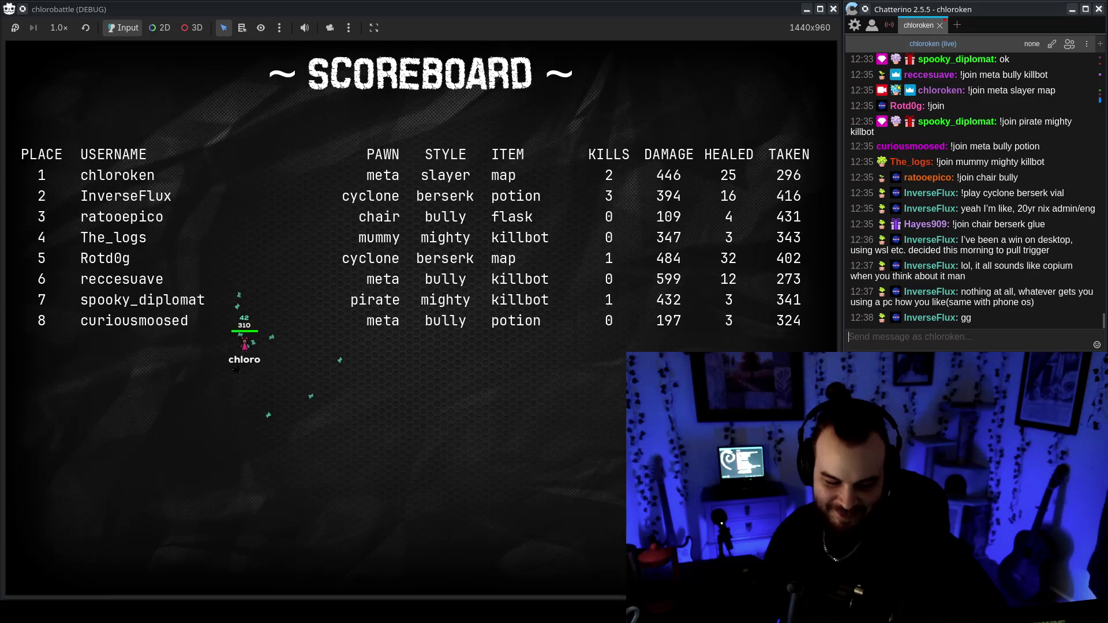
Leave the eight-player scoreboard showing, then stop the debug run with F8.
{"action": "key", "text": "alt+Tab"}
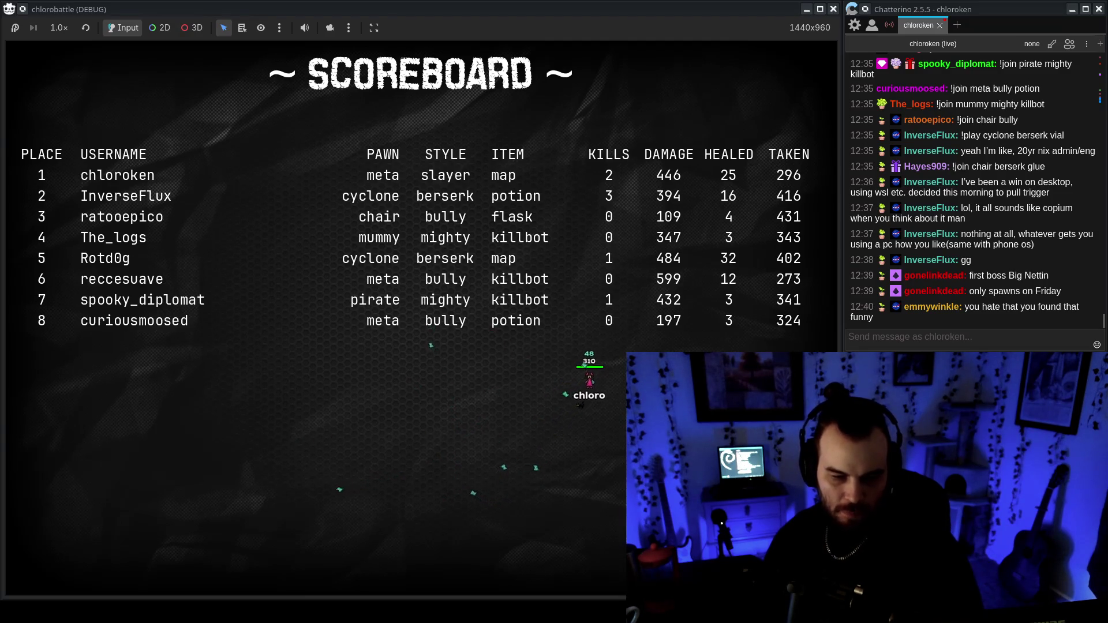
{"action": "key", "text": "F8"}
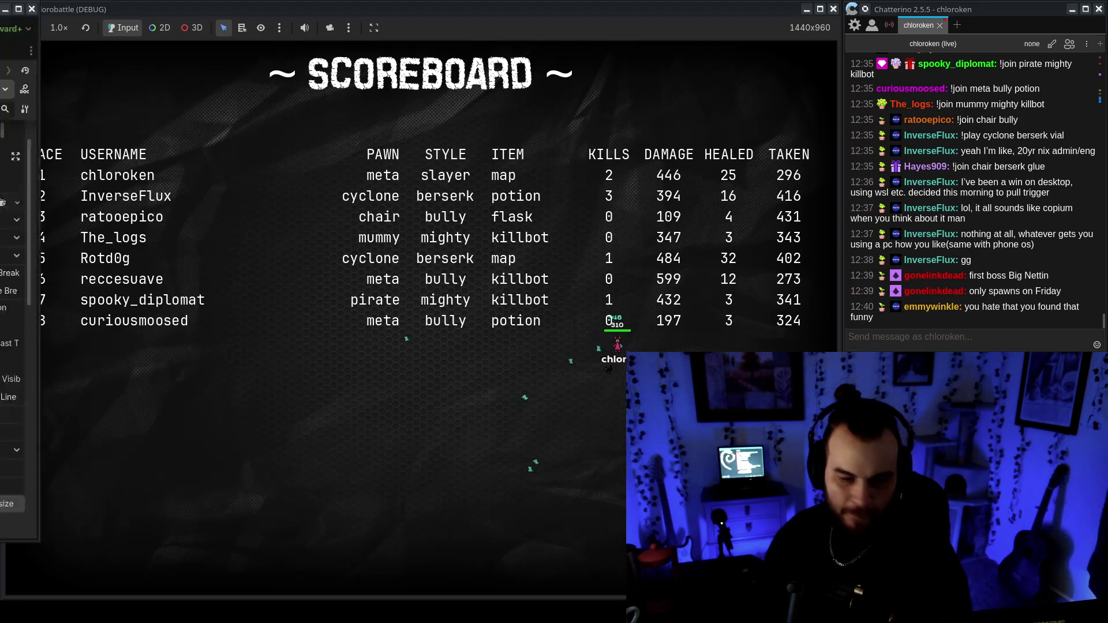
Add 'if get_parent().pawnList.size() >= 2:' on a new line in _process.
{"action": "scroll", "coordinate": [472, 369], "scroll_direction": "down", "scroll_amount": 7}
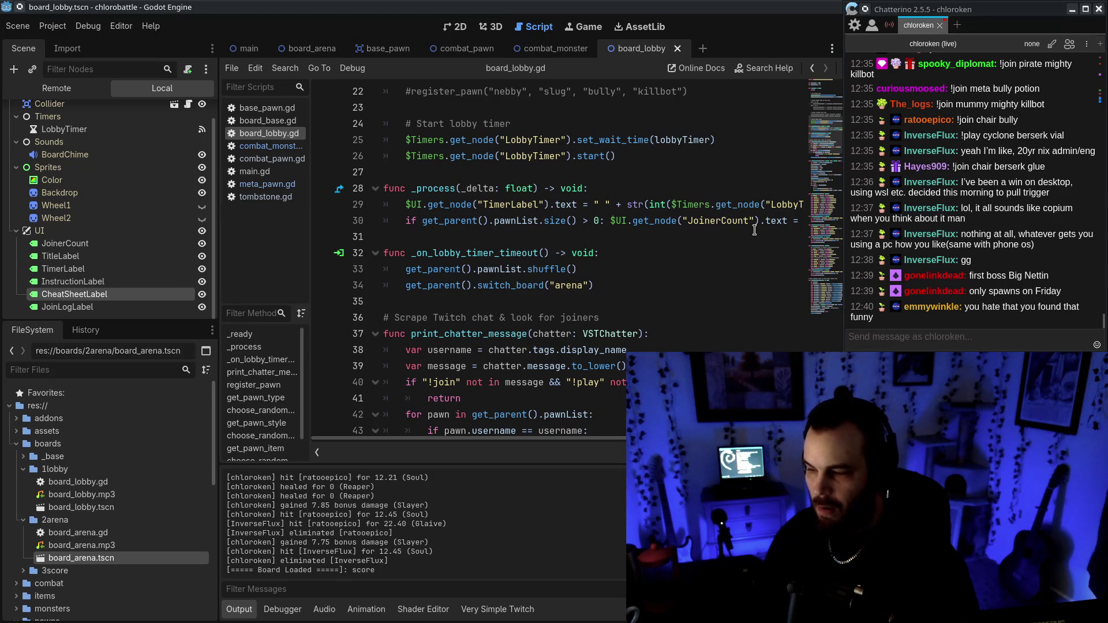
{"action": "left_click", "coordinate": [413, 233]}
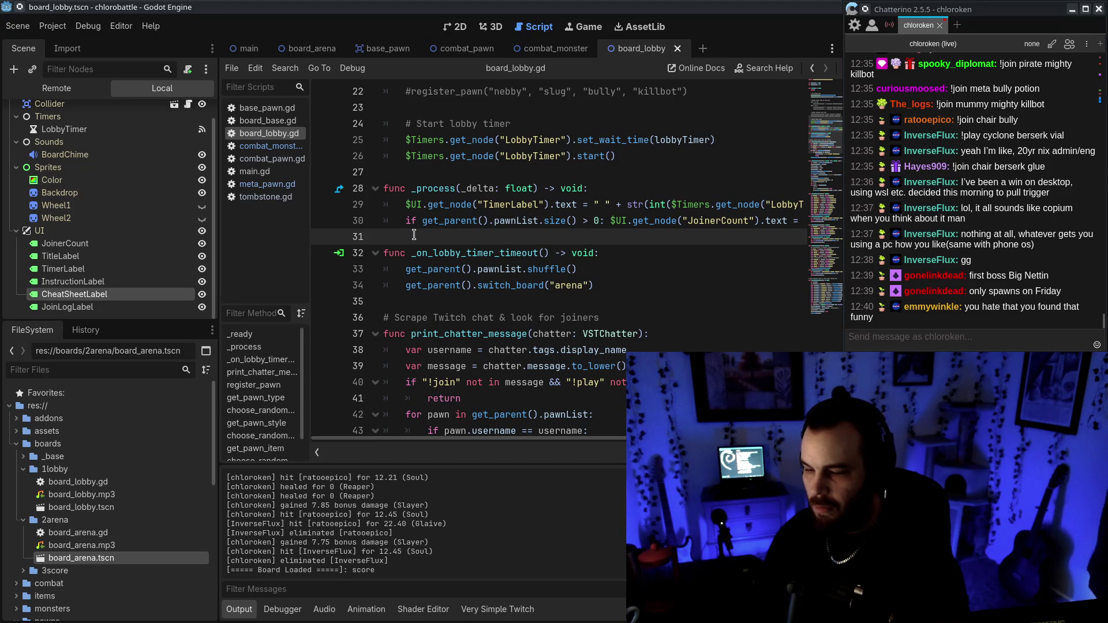
{"action": "key", "text": "Return"}
{"action": "key", "text": "Up"}
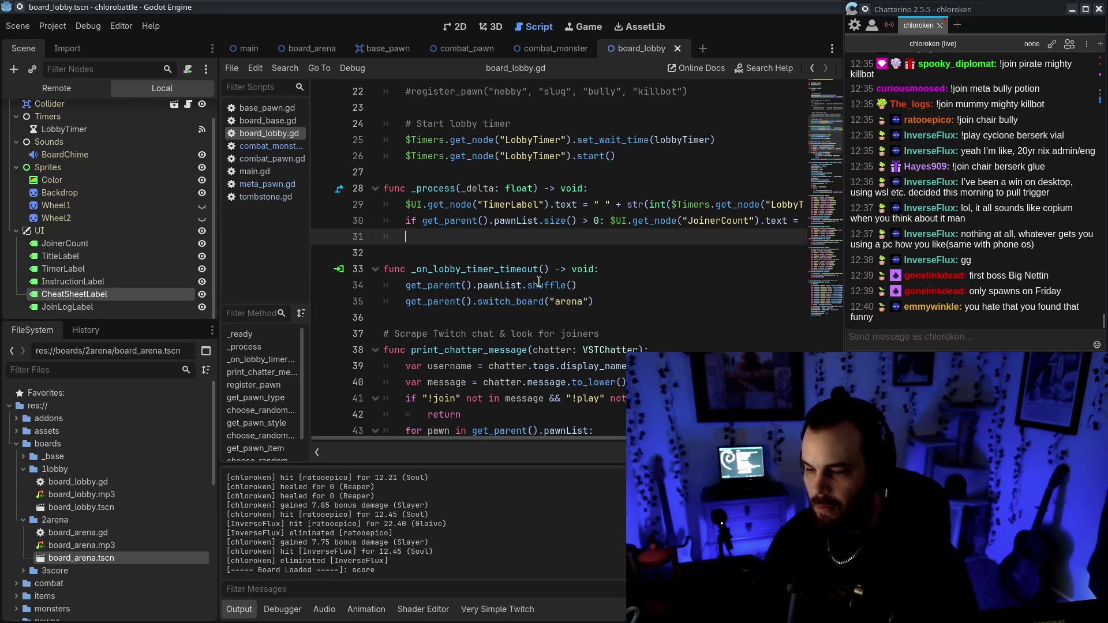
{"action": "type", "text": "if get_parent().pawnList.size("}
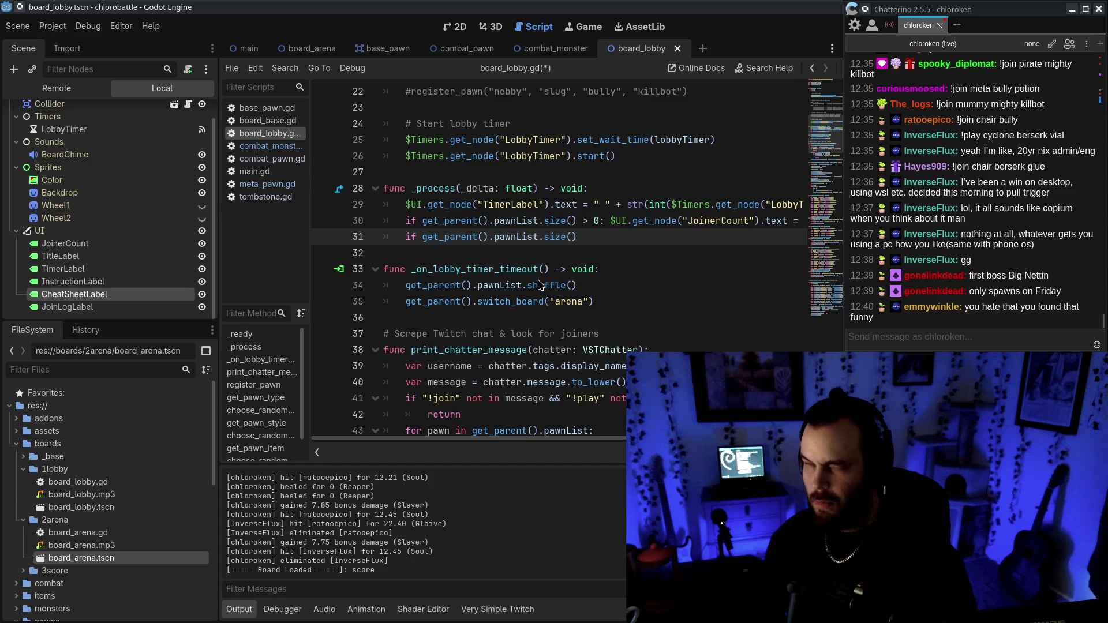
{"action": "type", "text": ">= 2"}
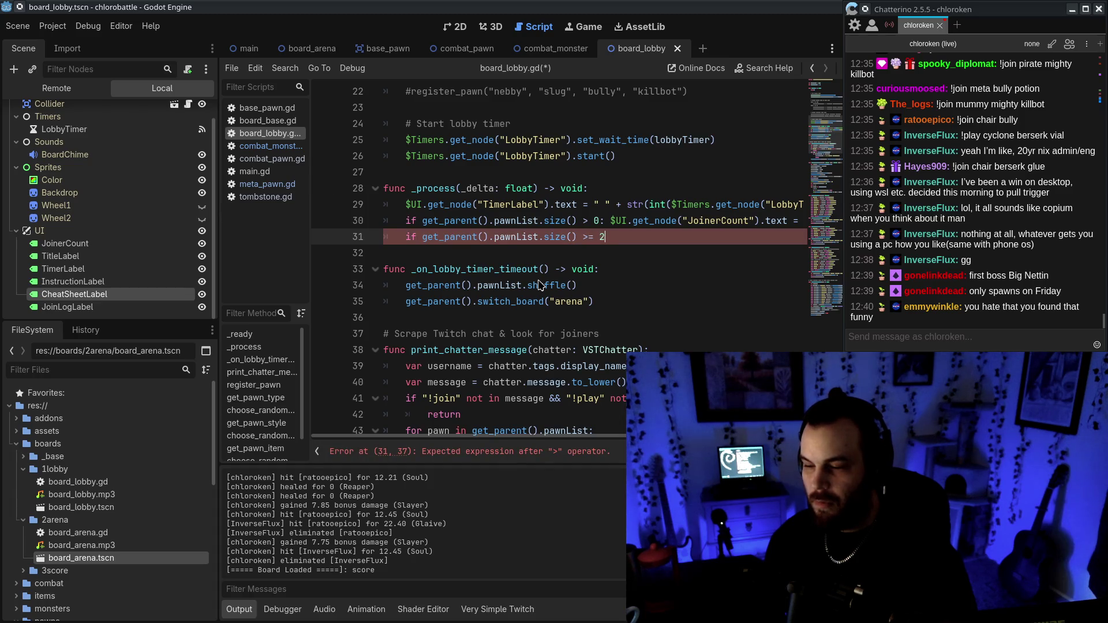
{"action": "type", "text": ":"}
{"action": "key", "text": "Return"}
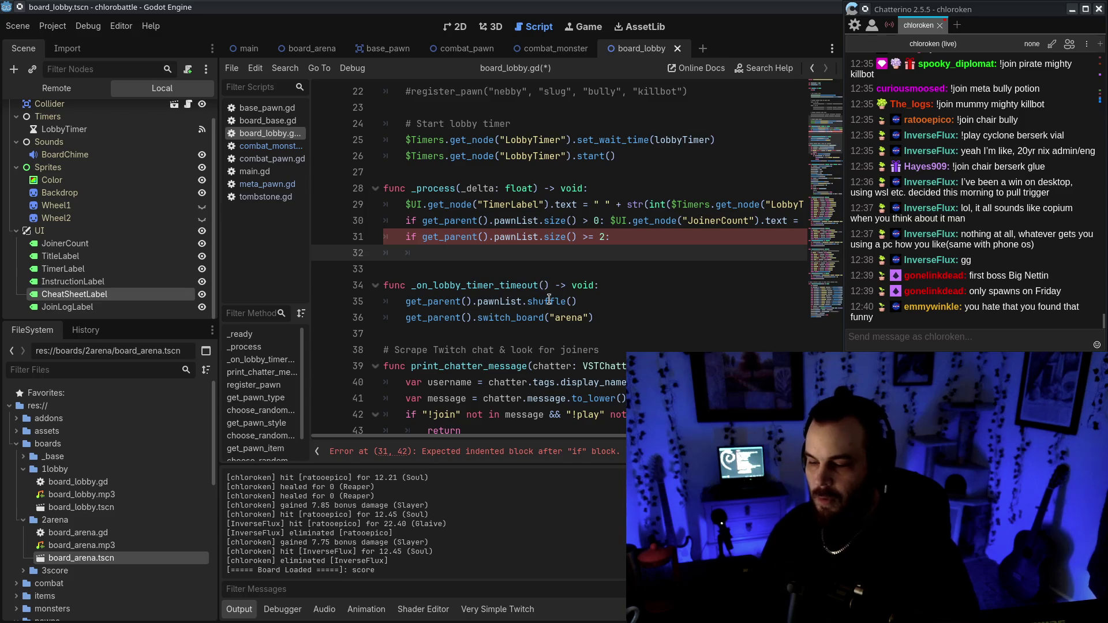
Copy the shuffle and switch_board("arena") lines under the new if and indent them.
{"action": "left_click_drag", "start_coordinate": [405, 301], "coordinate": [593, 318]}
{"action": "key", "text": "ctrl+c"}
{"action": "left_click", "coordinate": [506, 254]}
{"action": "key", "text": "ctrl+v"}
{"action": "left_click_drag", "start_coordinate": [419, 254], "coordinate": [404, 285]}
{"action": "key", "text": "Tab"}
{"action": "left_click", "coordinate": [705, 327]}
{"action": "key", "text": "Down"}
{"action": "key", "text": "Down"}
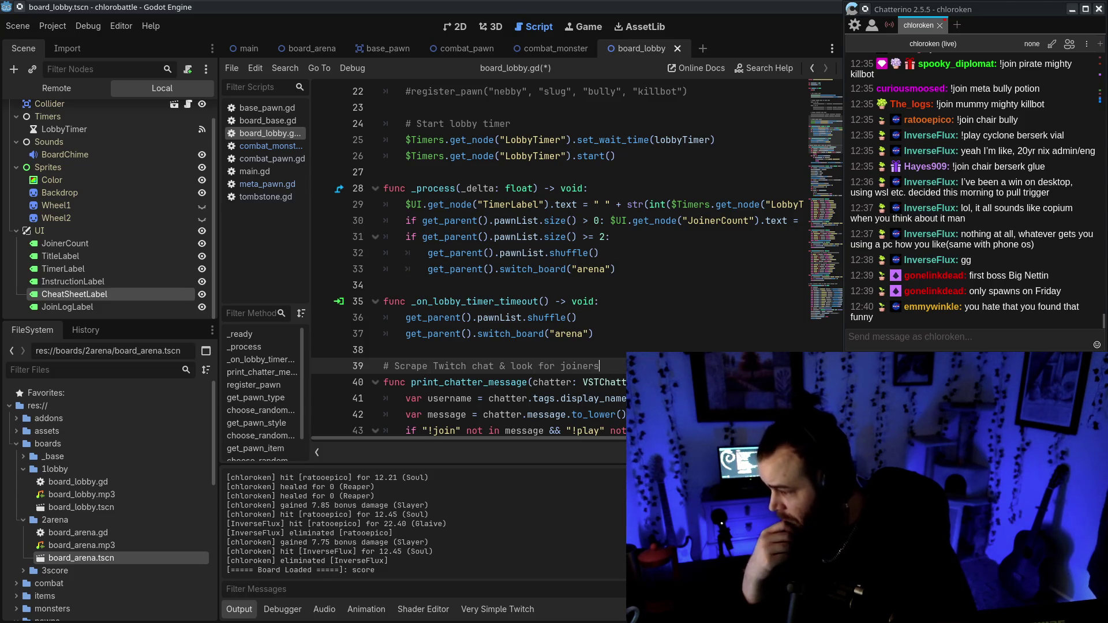
{"action": "scroll", "coordinate": [560, 310], "scroll_direction": "up", "scroll_amount": 7}
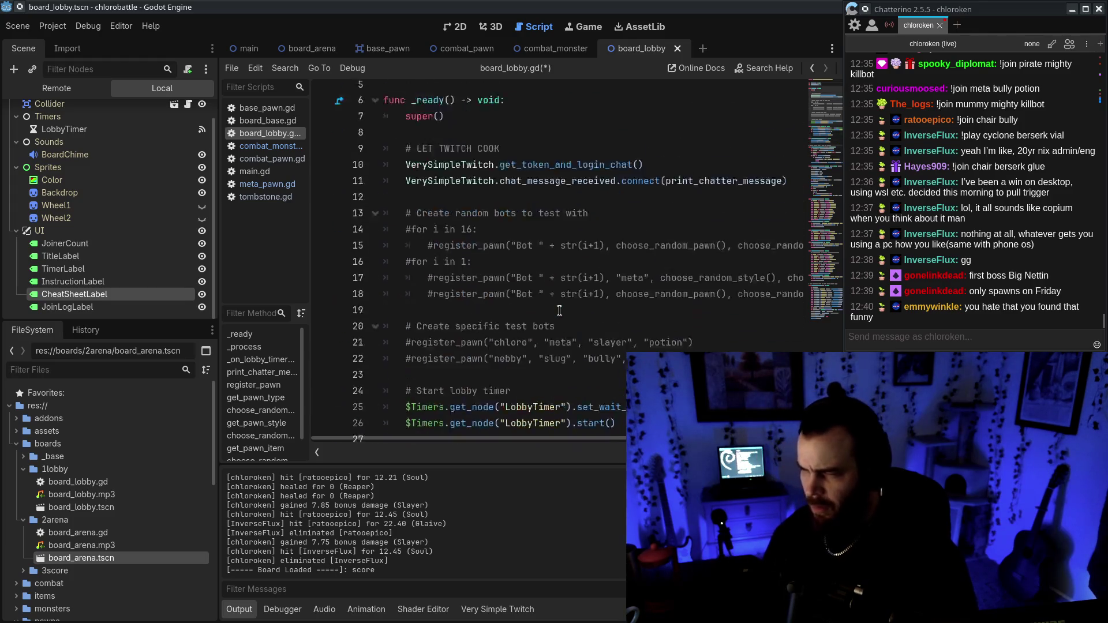